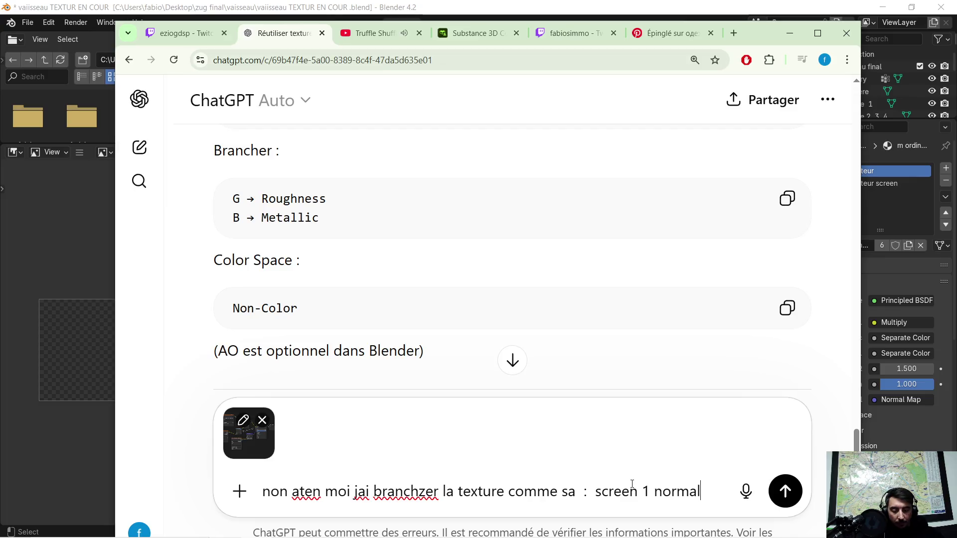
text(ement ces core)
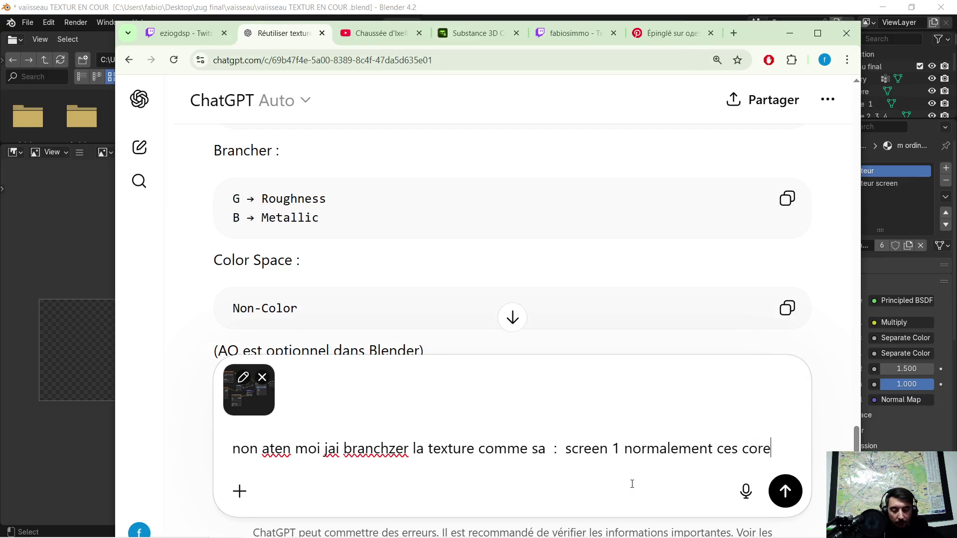
text(ct .la p)
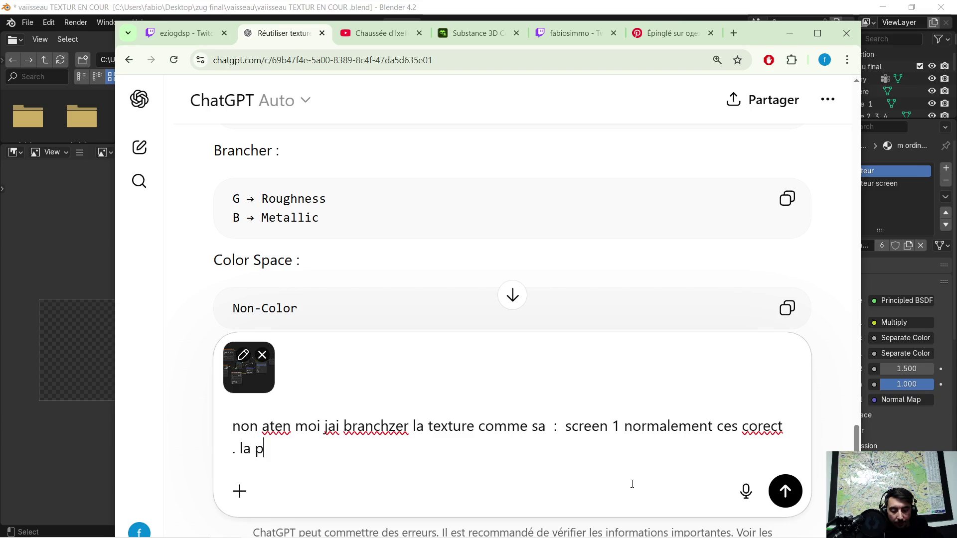
text(reuve q)
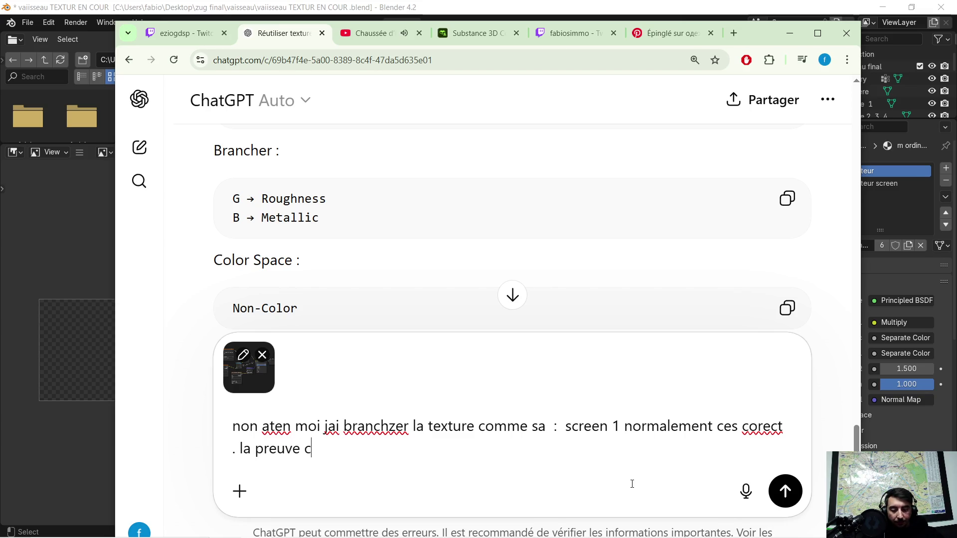
text(es que quand je)
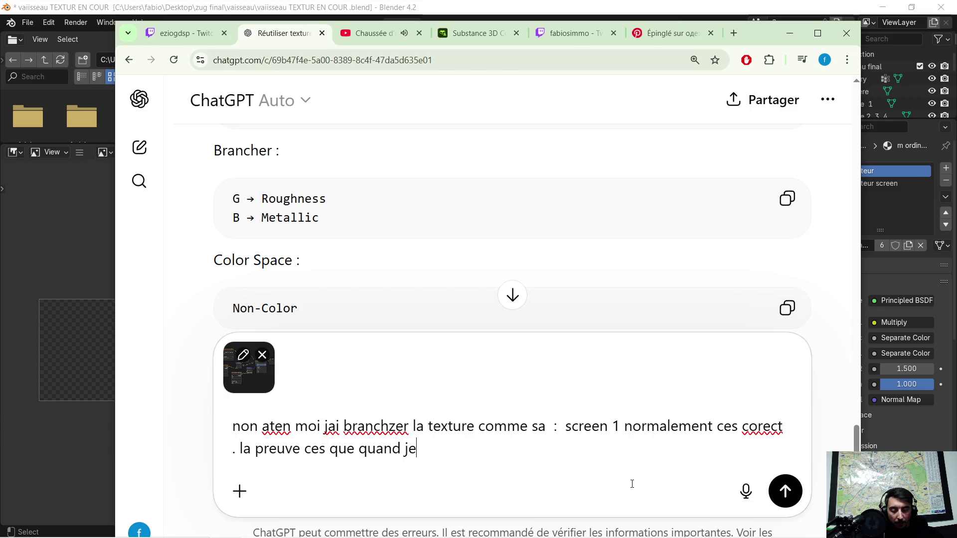
text(xporte mon)
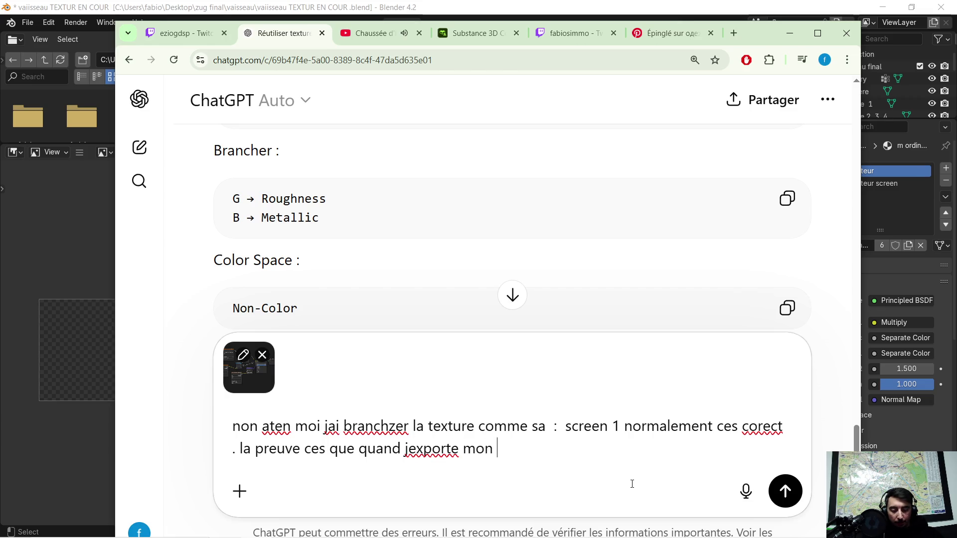
text(glb de)
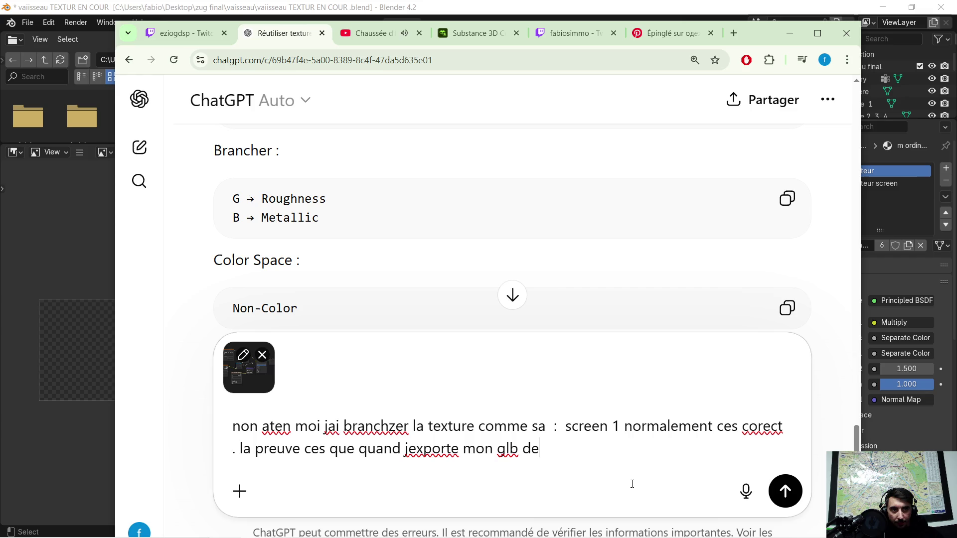
text(pui blender)
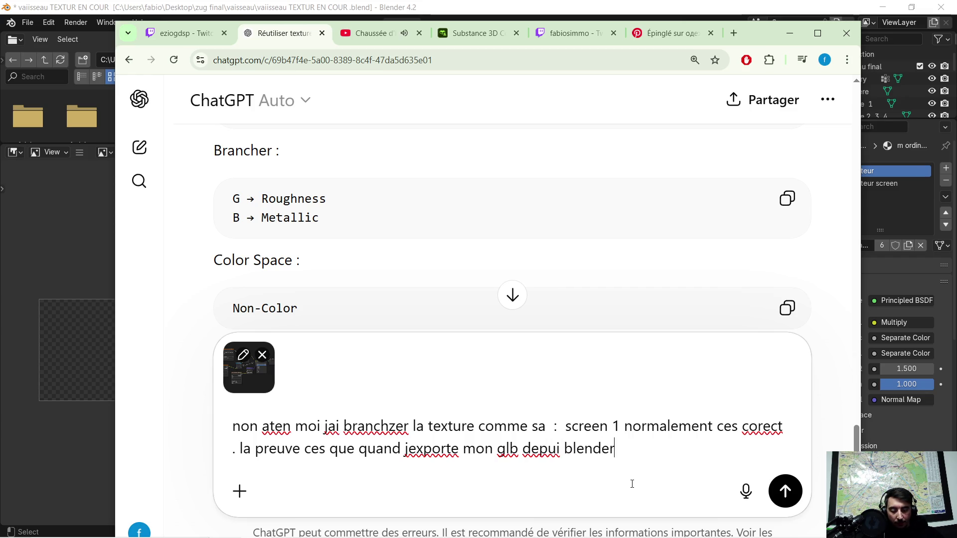
text( avec ces )
text(materiau et )
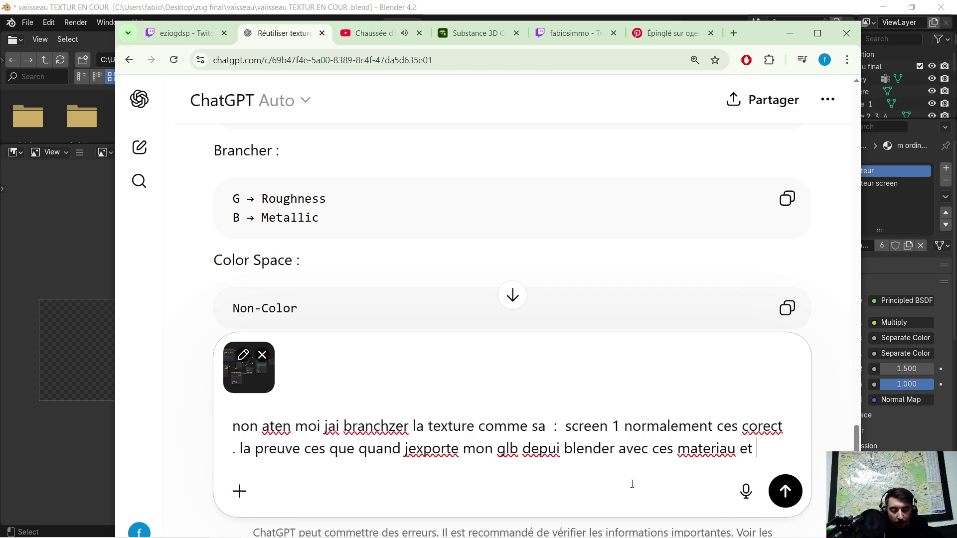
text(que )
text(e je lo)
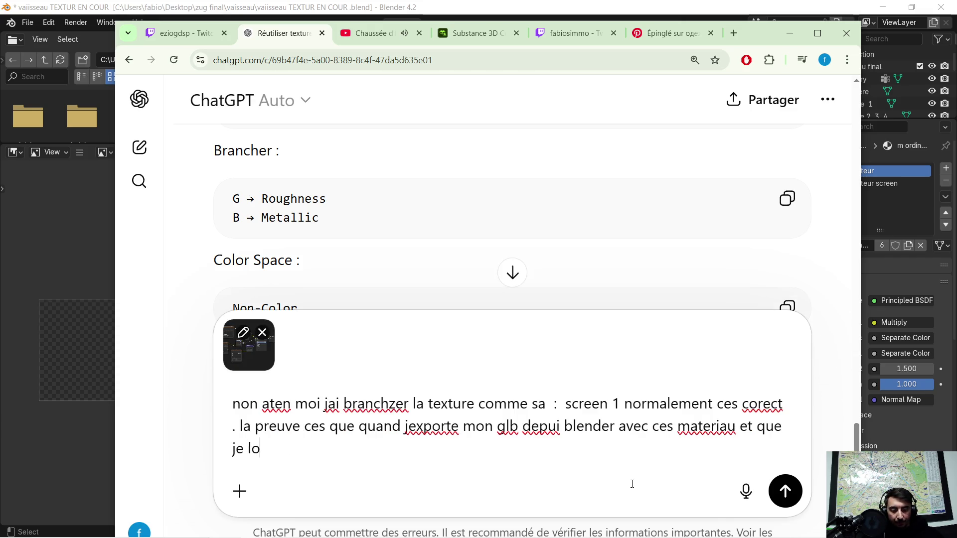
text(uvre dans la )
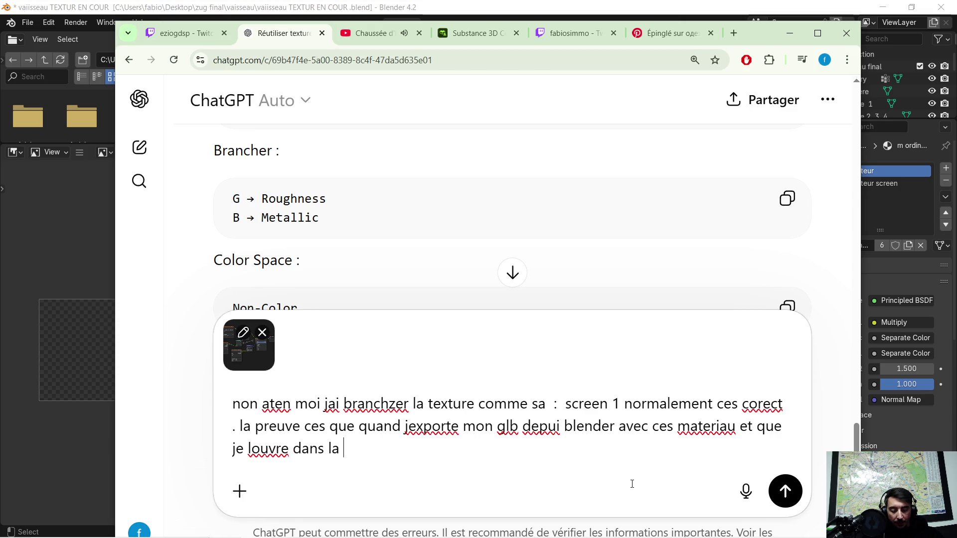
text(visioneus)
text(e window)
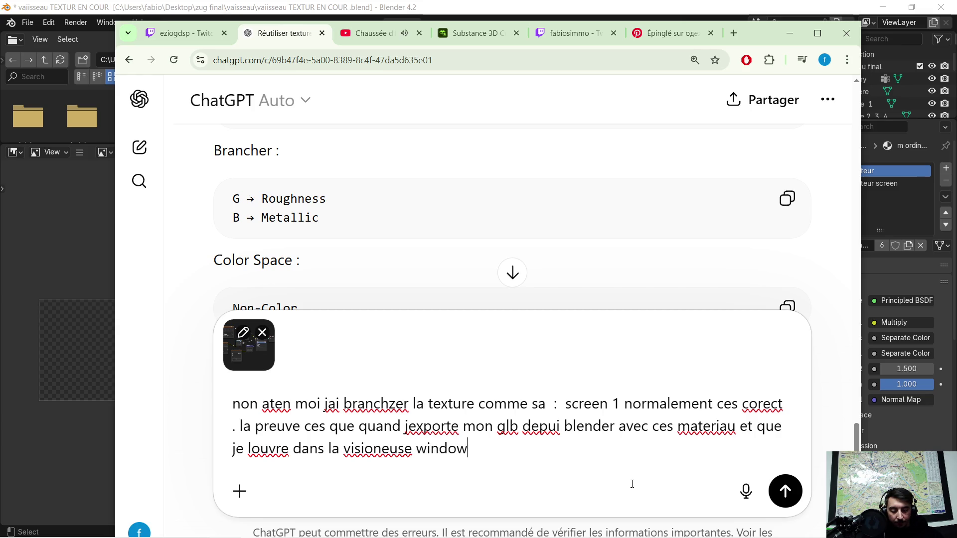
text(s je voi )
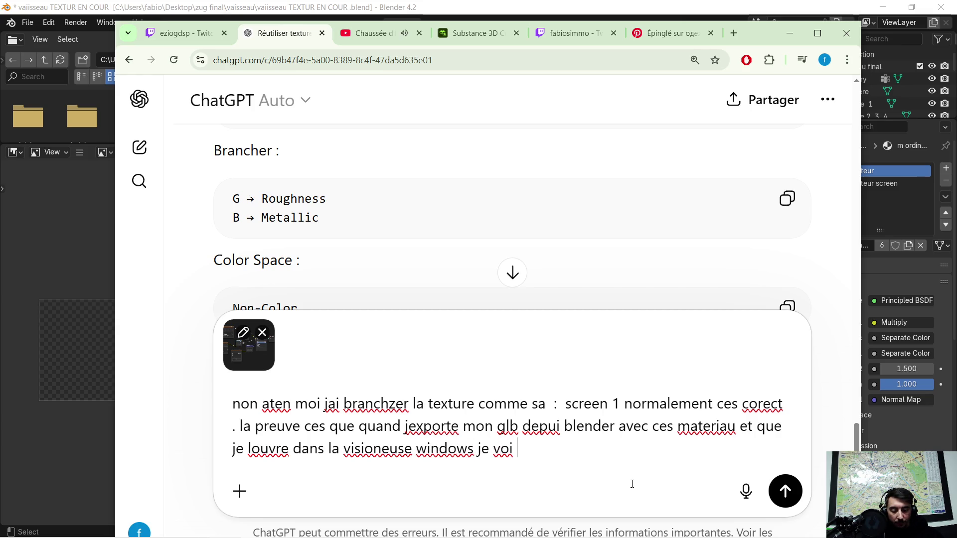
text(bien les materia)
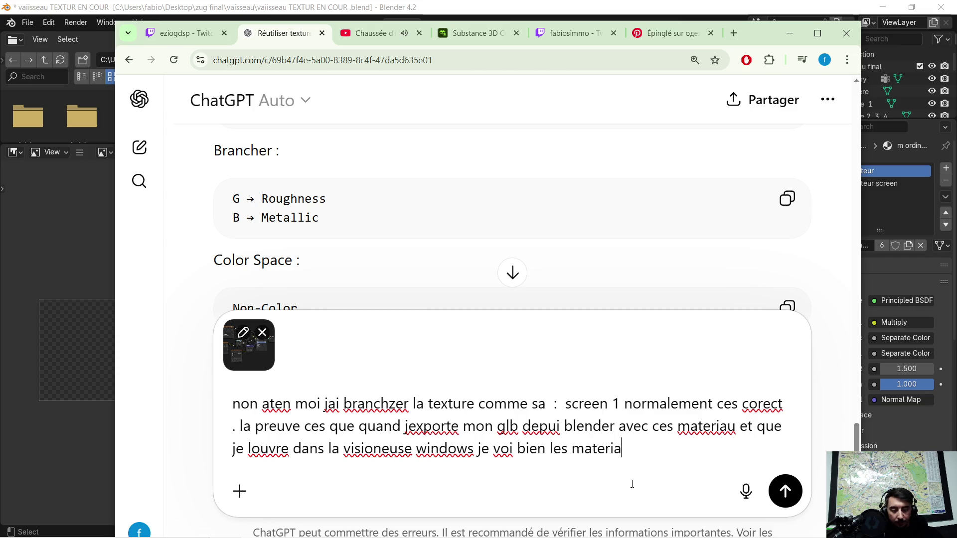
text(u)
Step: Send the message with the node screenshot arguing the texture wiring is correct since the GLB export looks right
key(Return)
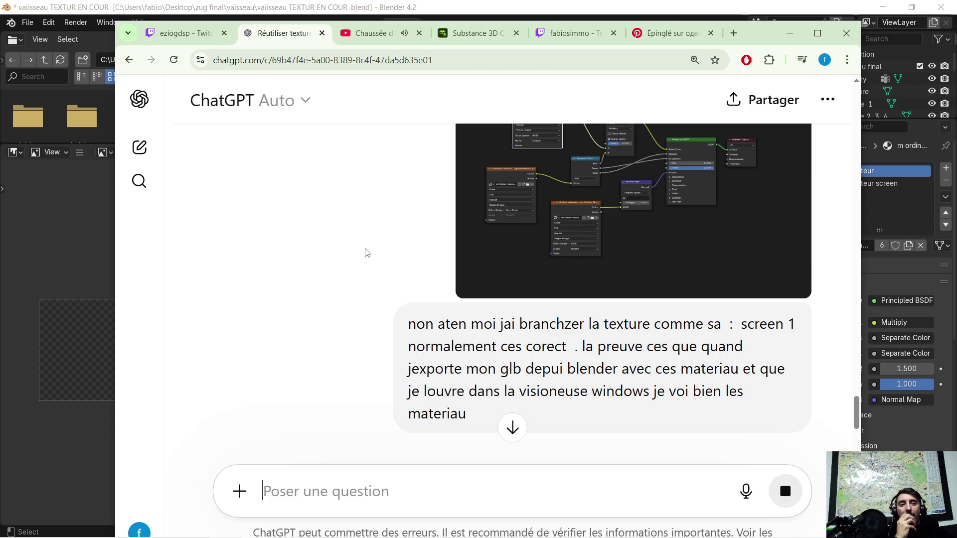
scroll(427, 239, down, 3)
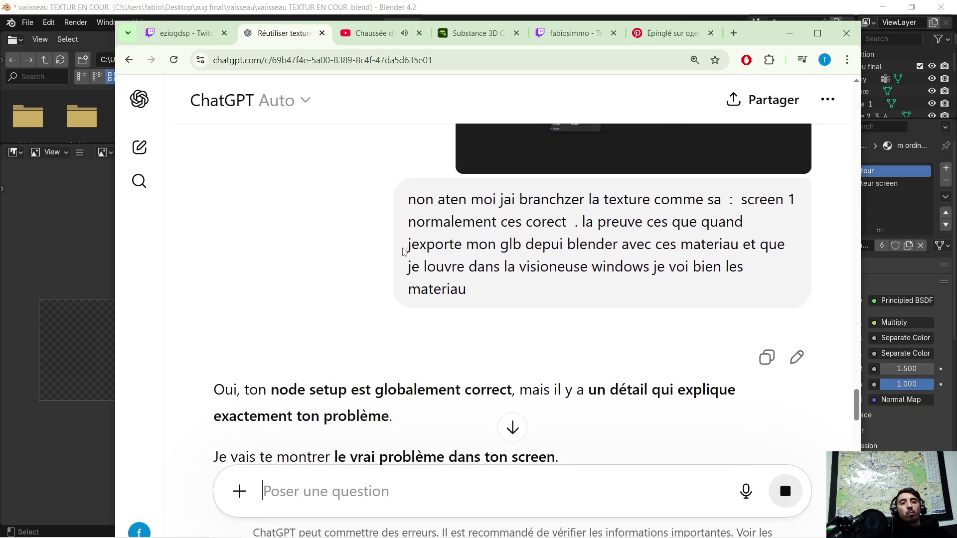
scroll(404, 254, down, 2)
scroll(385, 285, down, 1)
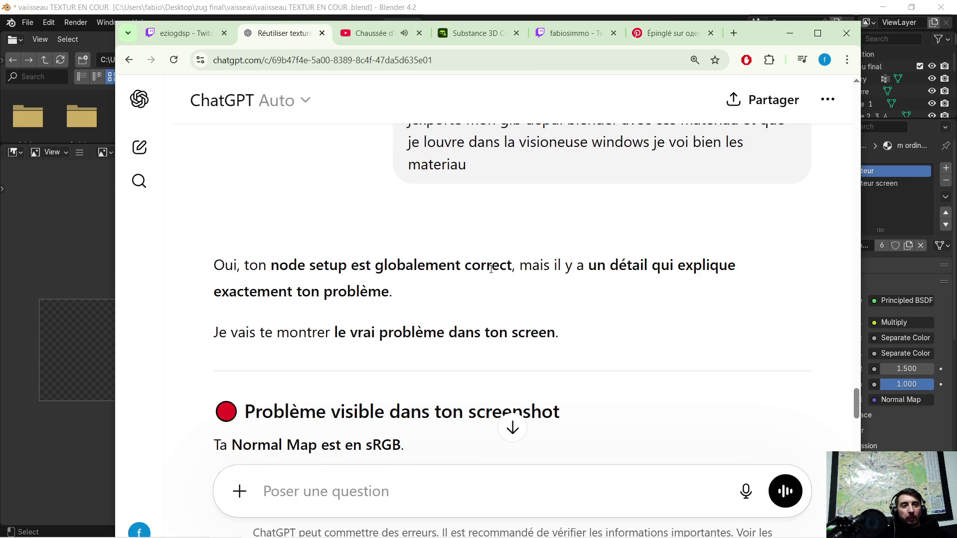
scroll(302, 322, down, 2)
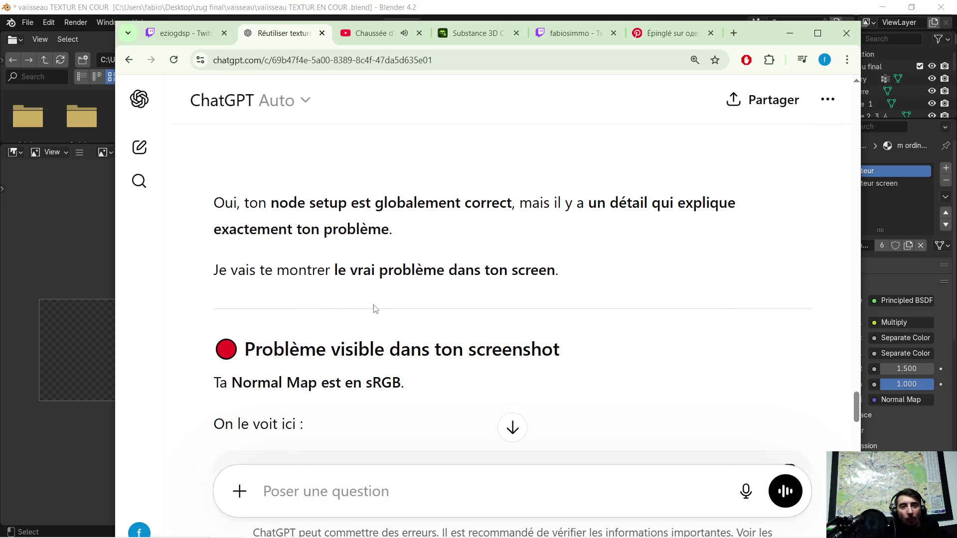
scroll(374, 311, down, 2)
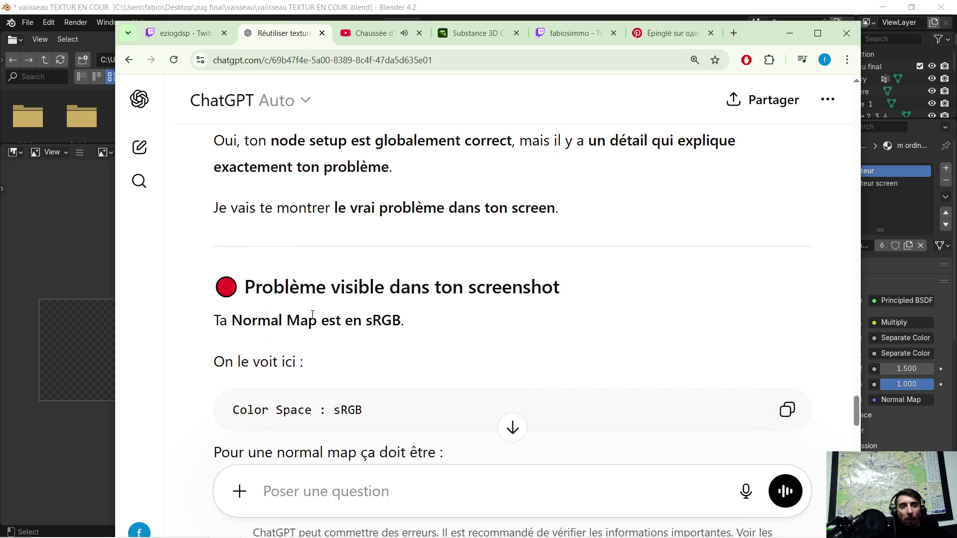
scroll(312, 314, down, 1)
scroll(360, 299, down, 1)
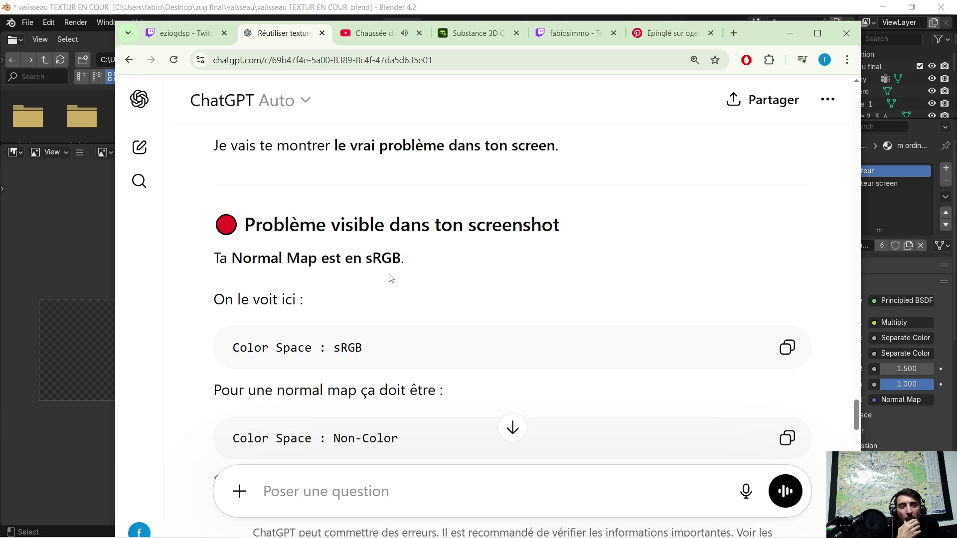
scroll(388, 278, down, 2)
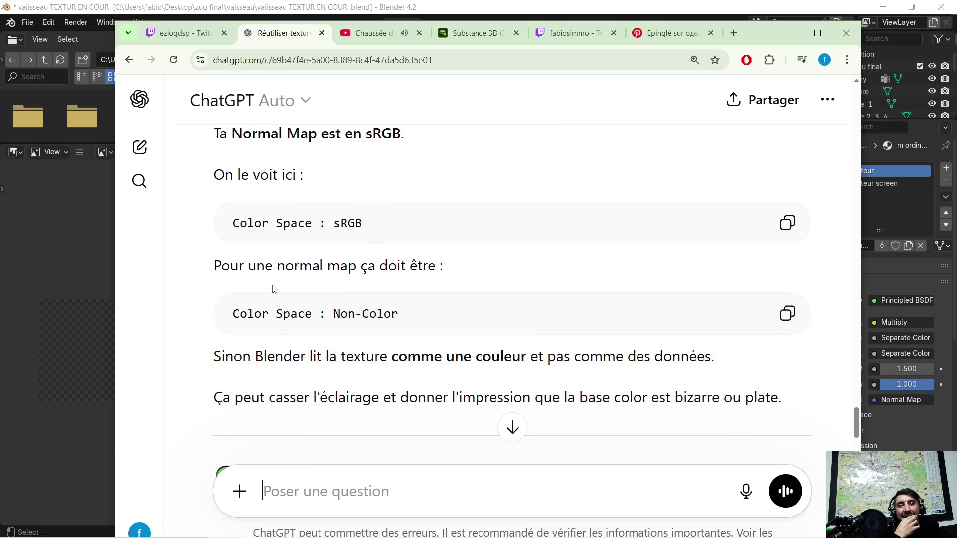
scroll(273, 289, down, 1)
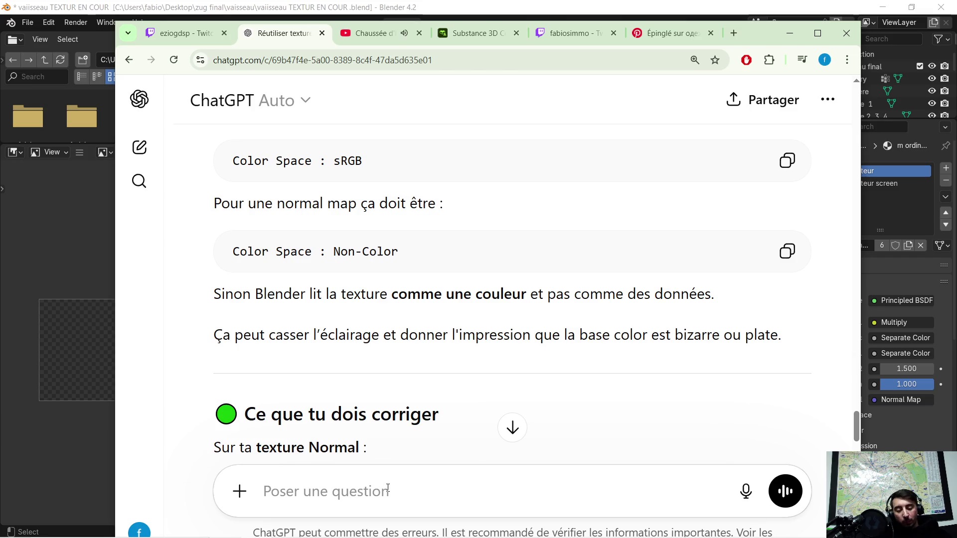
text(oui )
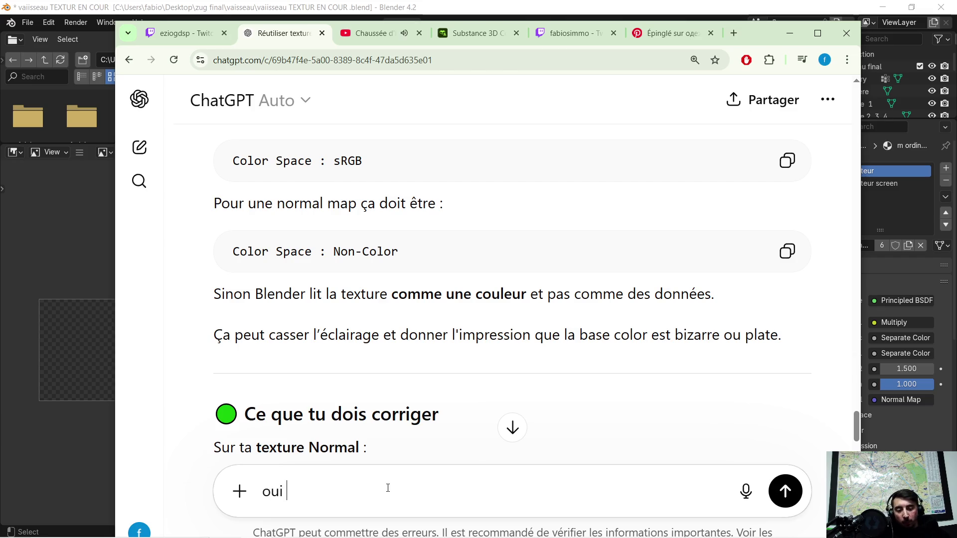
text(ta raison me)
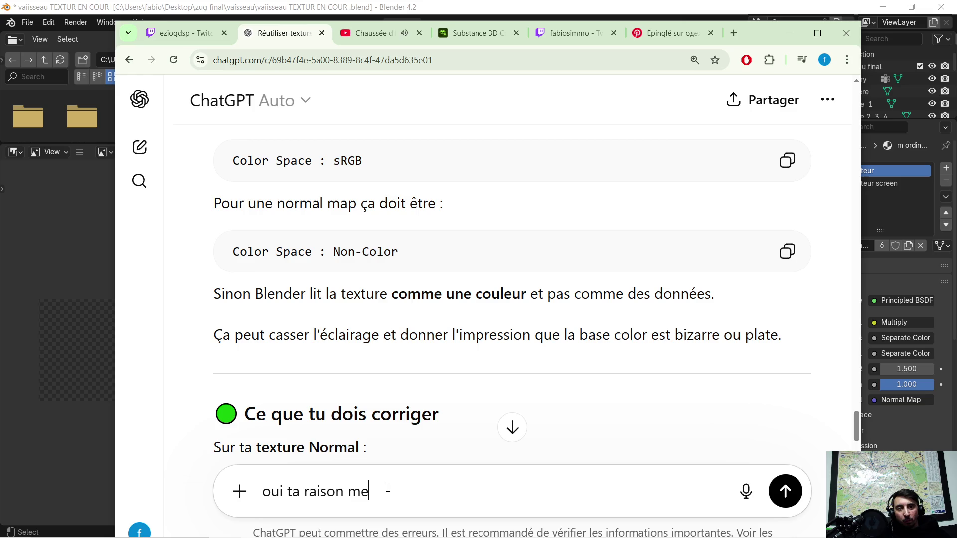
text(s ces pas le p)
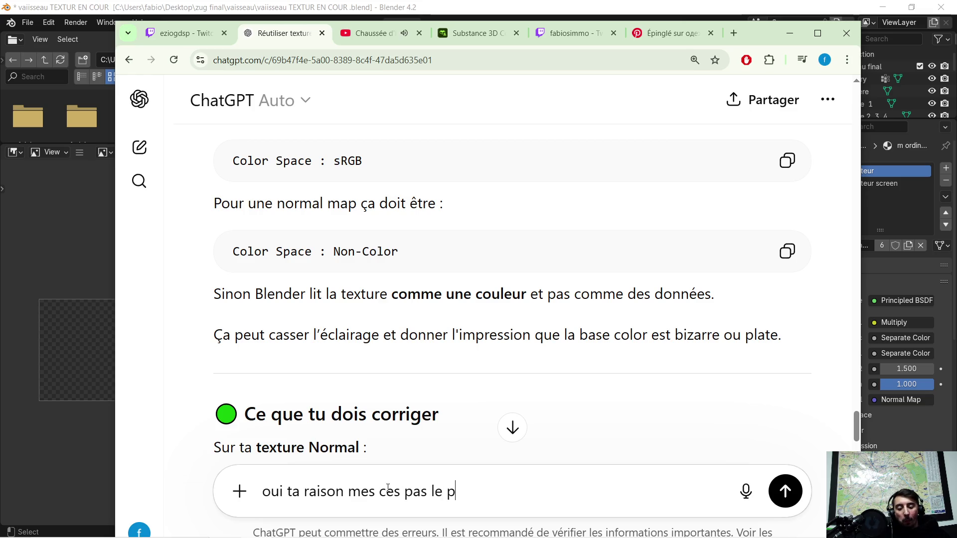
text(robleme la nom)
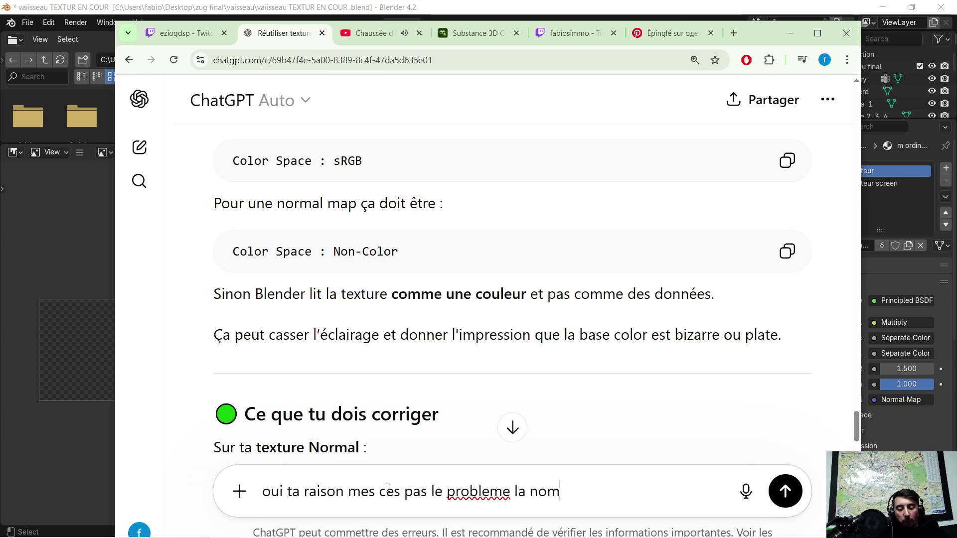
text(ral p)
text( map n'in)
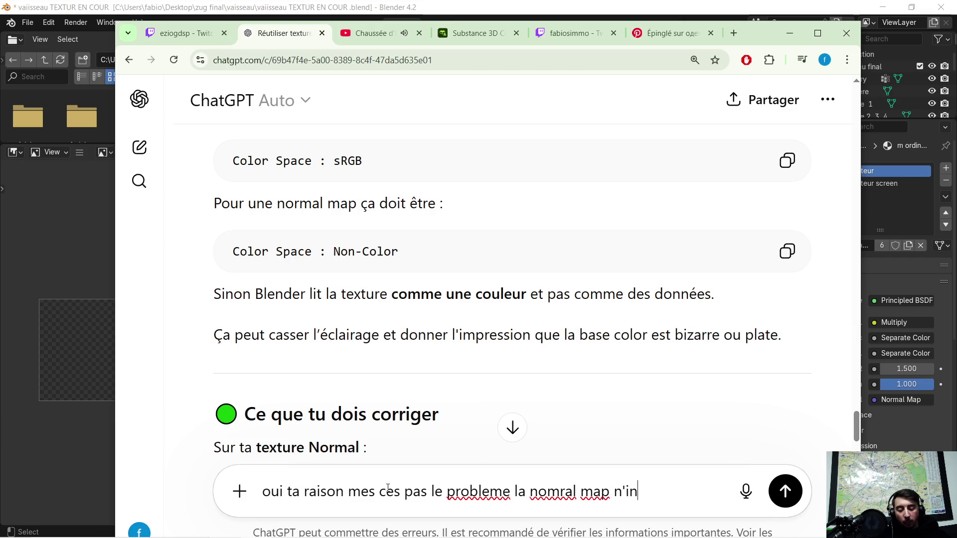
text(flue pas sur l)
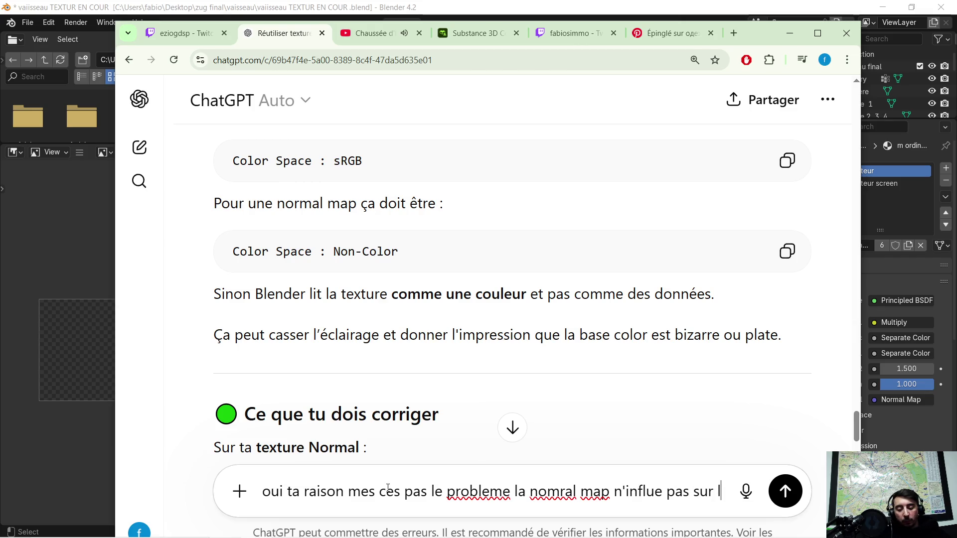
text(a base color )
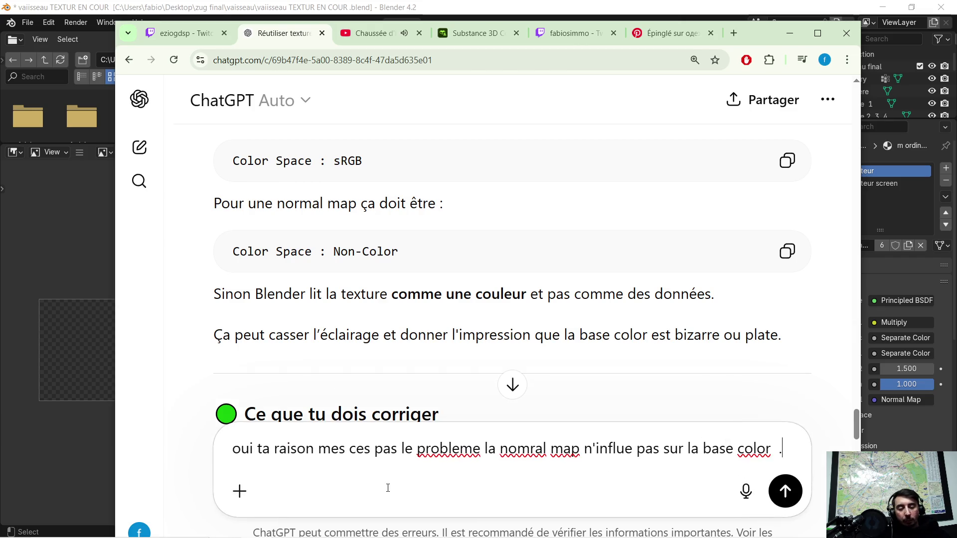
text(.)
Step: Send the reply that the normal map doesn't affect the base color
key(Return)
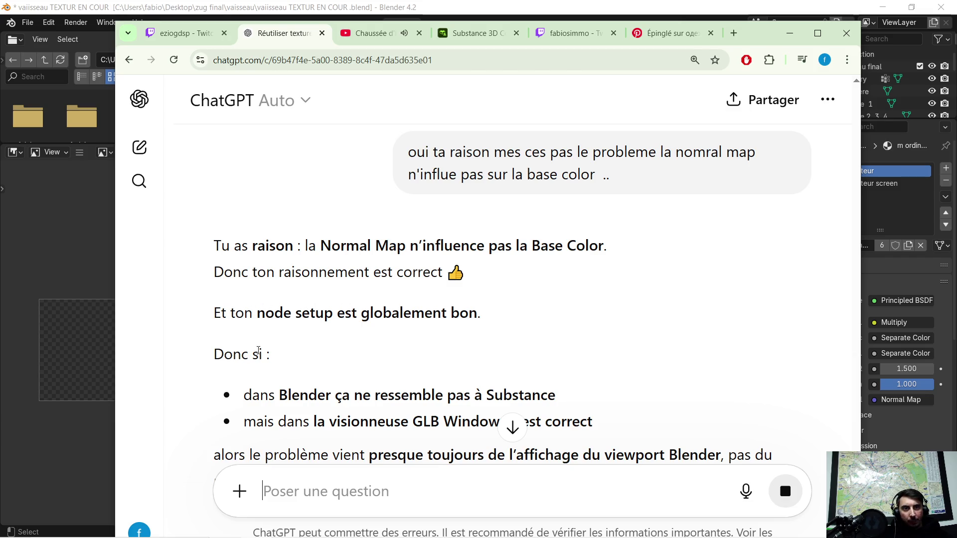
scroll(295, 348, down, 1)
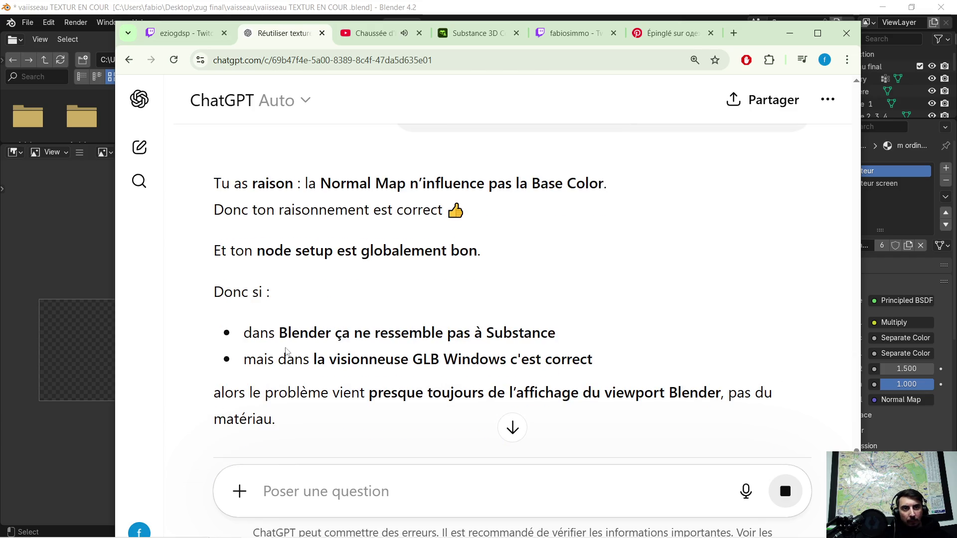
scroll(487, 346, down, 1)
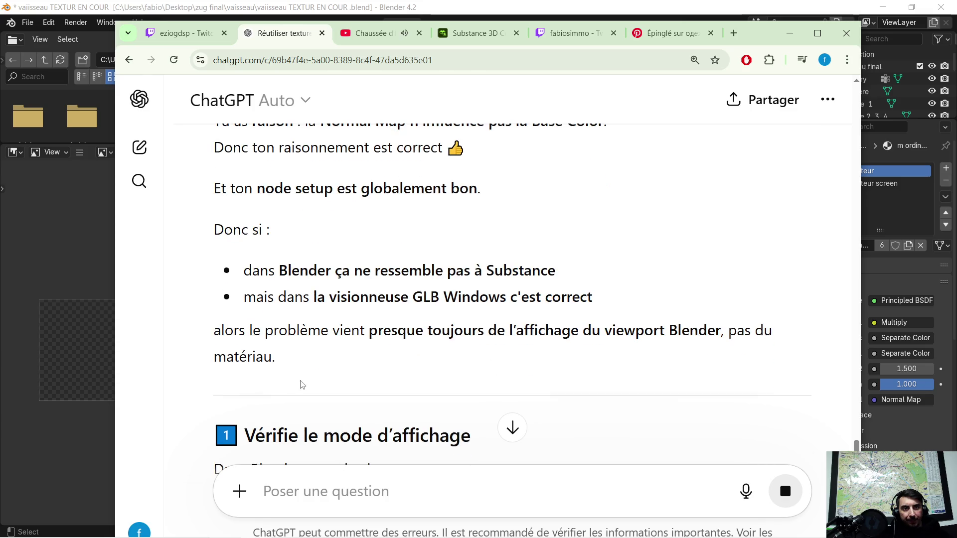
scroll(602, 356, down, 1)
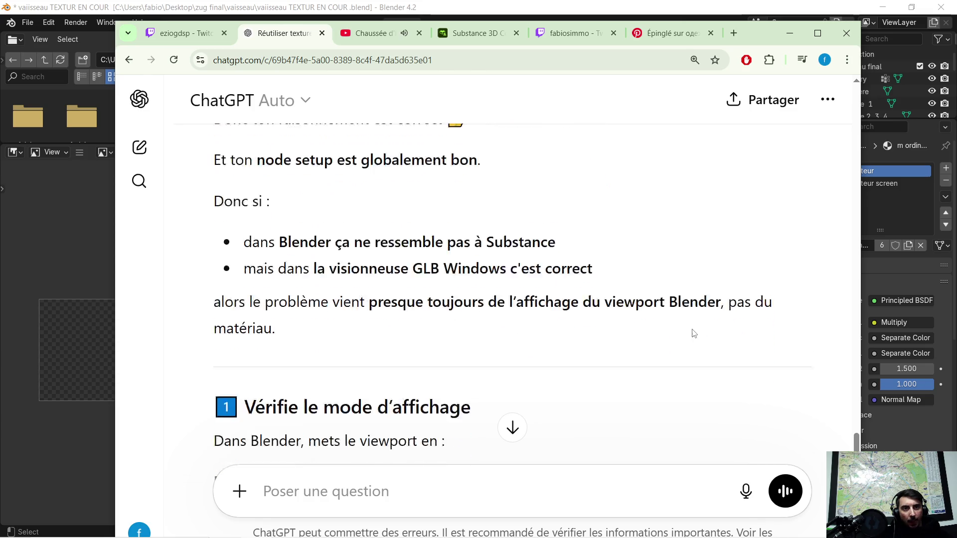
scroll(632, 344, down, 2)
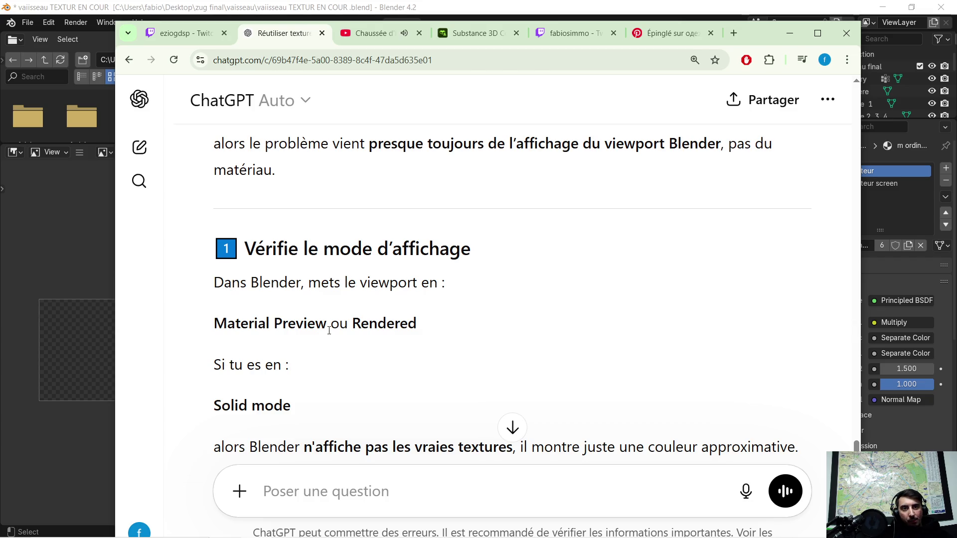
scroll(329, 334, down, 1)
scroll(298, 349, down, 1)
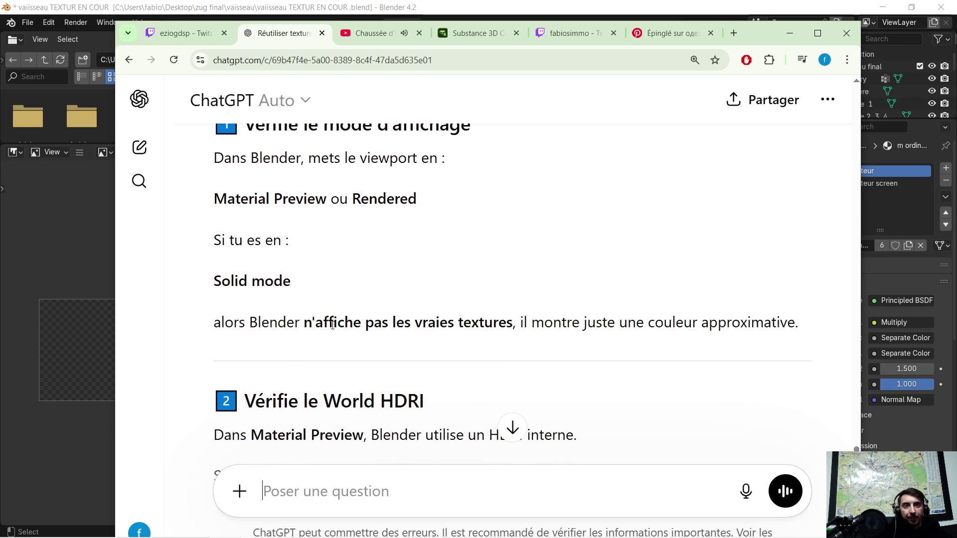
scroll(395, 262, down, 2)
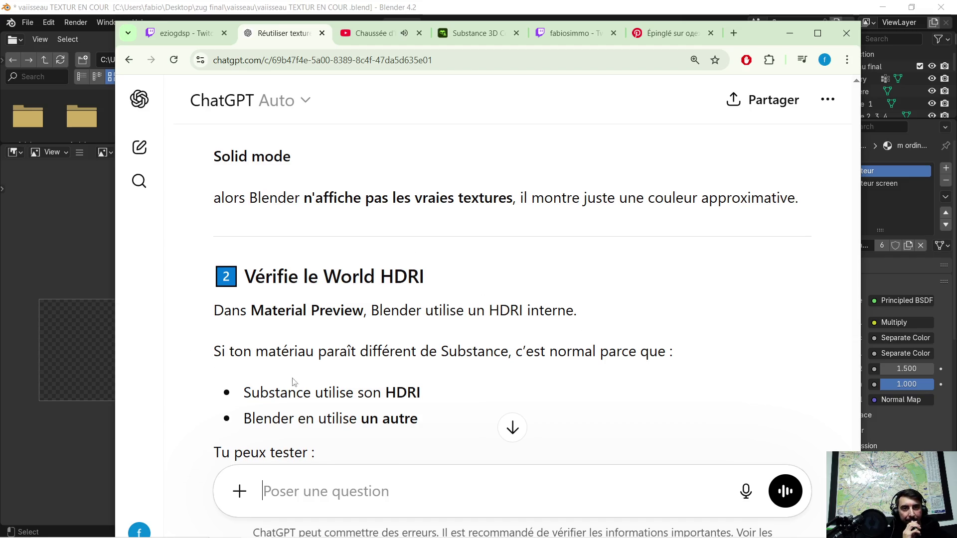
scroll(458, 284, down, 1)
scroll(544, 313, down, 1)
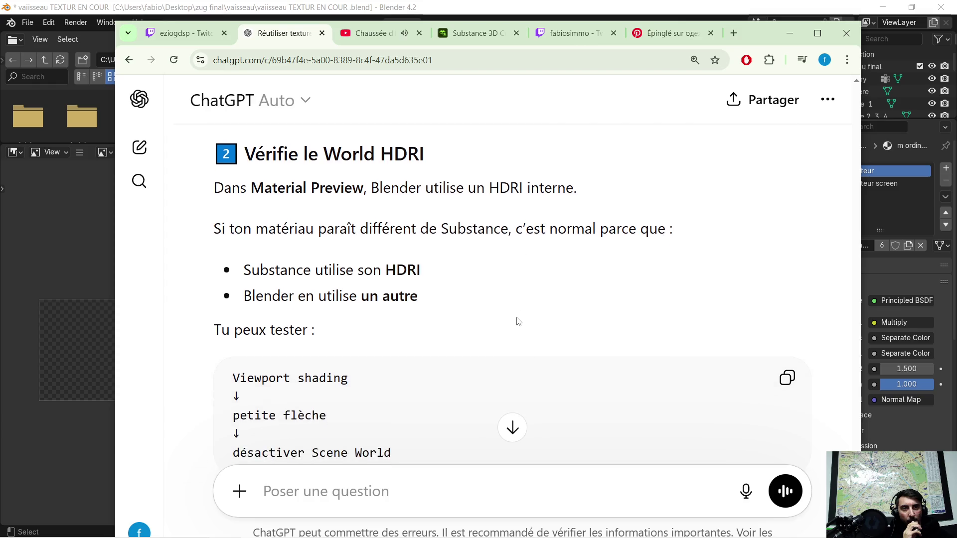
scroll(524, 311, down, 1)
scroll(516, 307, down, 1)
scroll(514, 306, down, 1)
scroll(513, 306, down, 1)
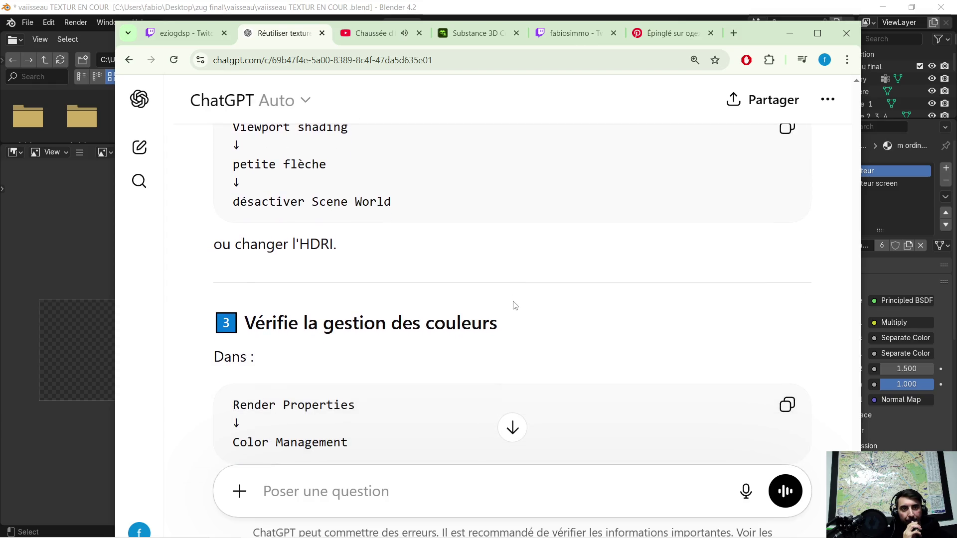
scroll(514, 306, down, 1)
scroll(513, 303, down, 1)
scroll(513, 300, down, 1)
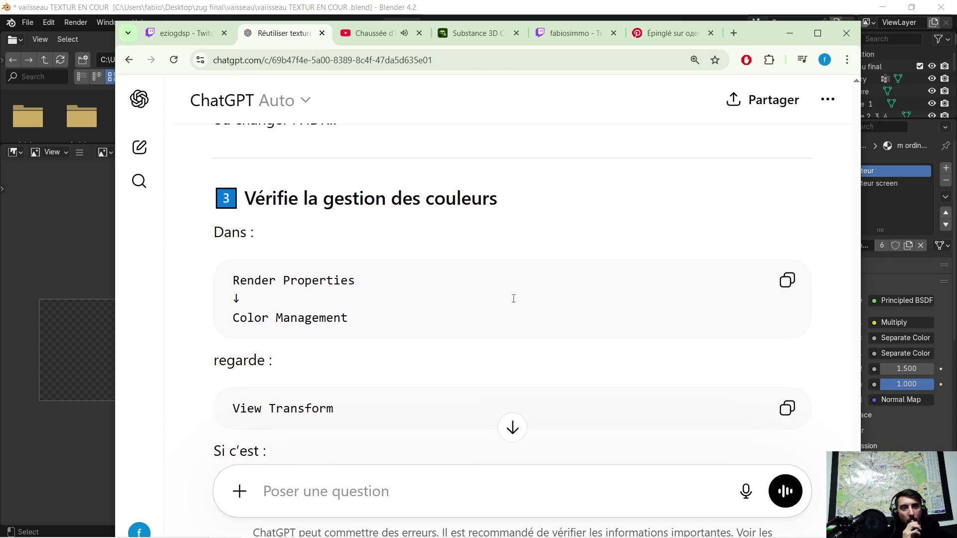
scroll(513, 300, down, 1)
scroll(518, 295, down, 1)
scroll(518, 298, down, 1)
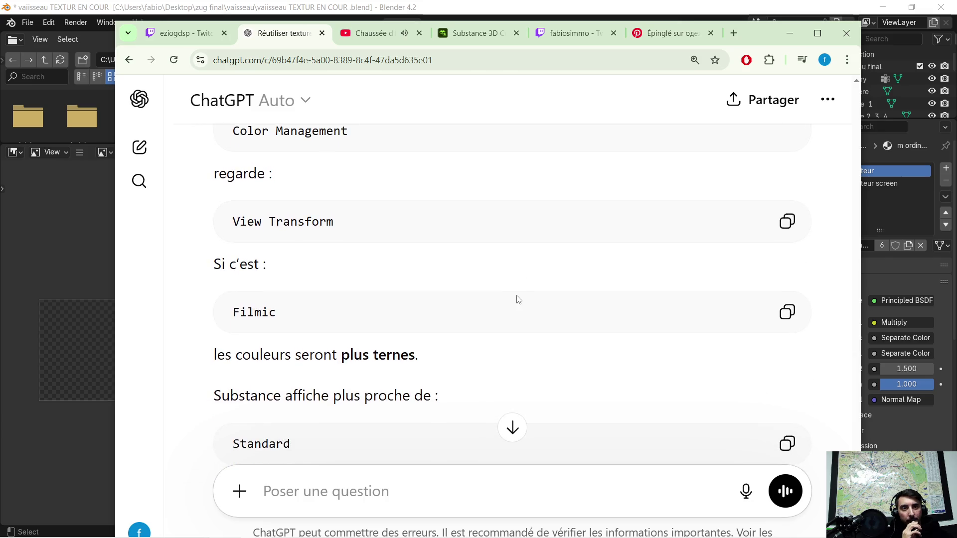
scroll(516, 290, down, 2)
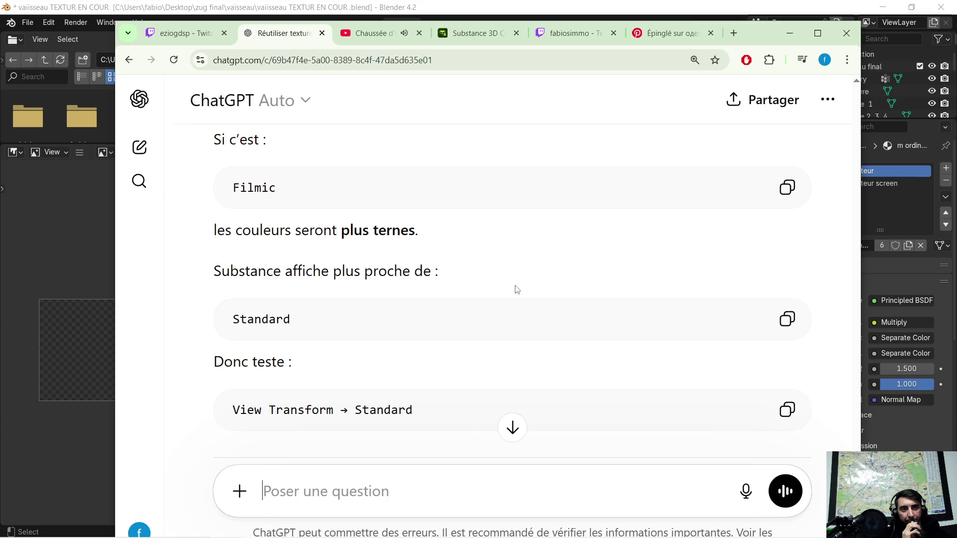
scroll(516, 289, down, 1)
scroll(516, 289, down, 1)
scroll(517, 289, down, 1)
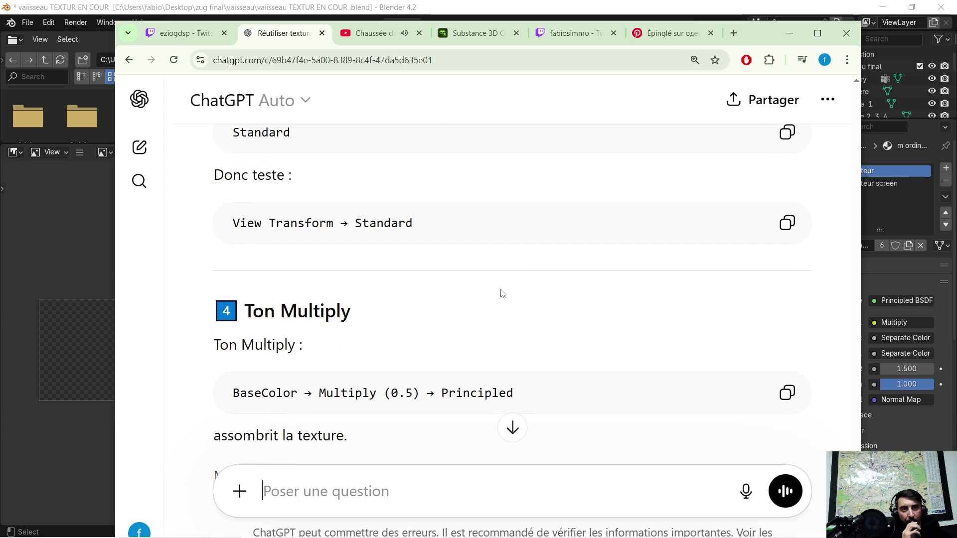
scroll(419, 355, down, 1)
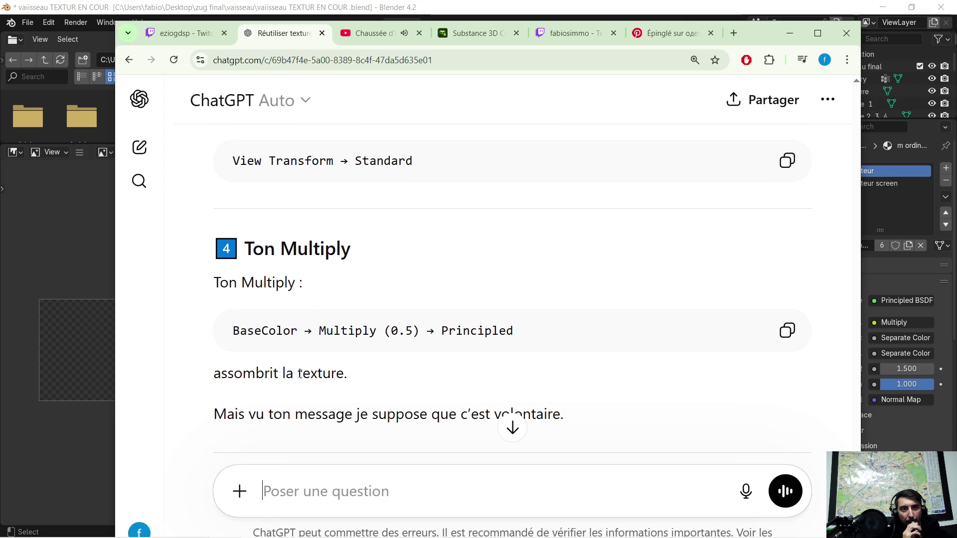
scroll(322, 368, down, 1)
scroll(349, 345, down, 1)
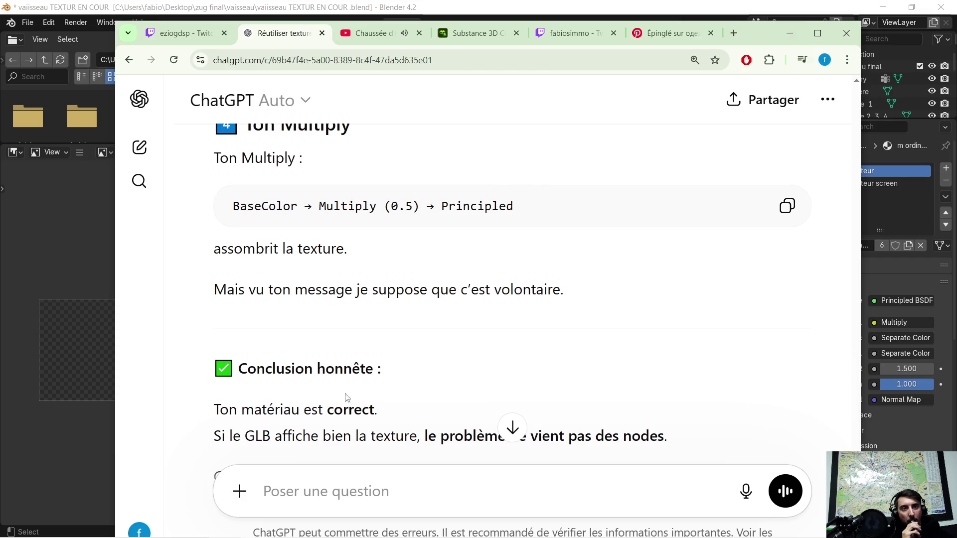
Step: Quote the Multiply passage and ask what value to mix the AO texture with the base color
drag(229, 206, 573, 297)
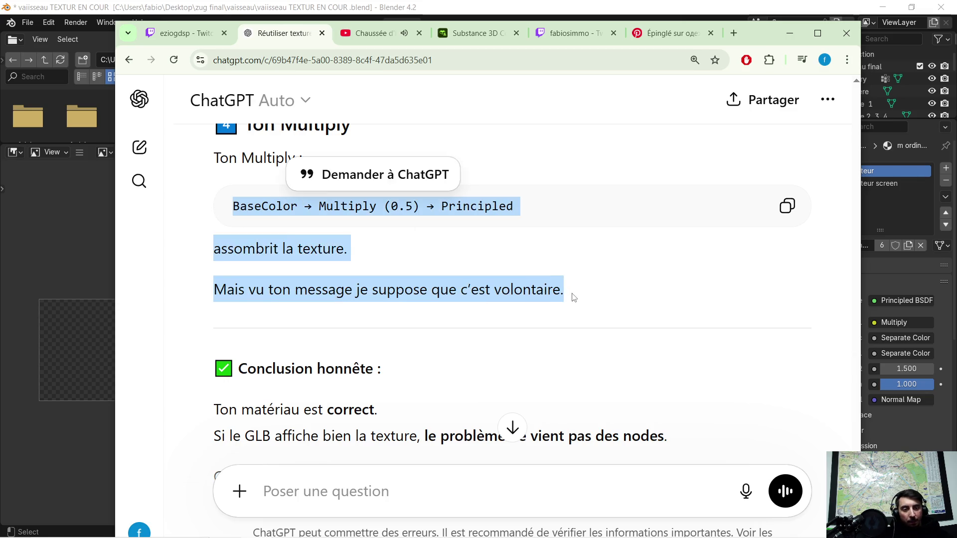
key(ctrl+c)
click(419, 486)
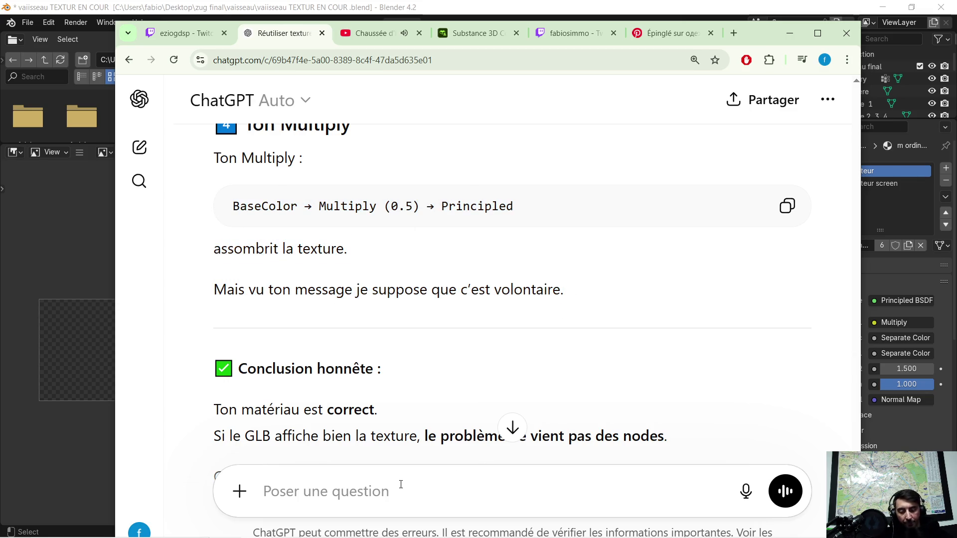
key(ctrl+v)
text(non ce)
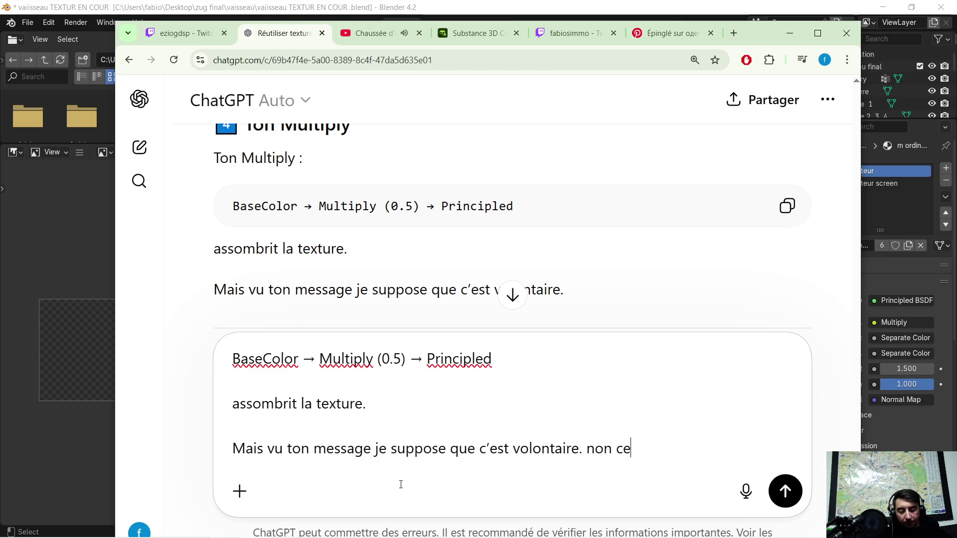
text(s pas volontai)
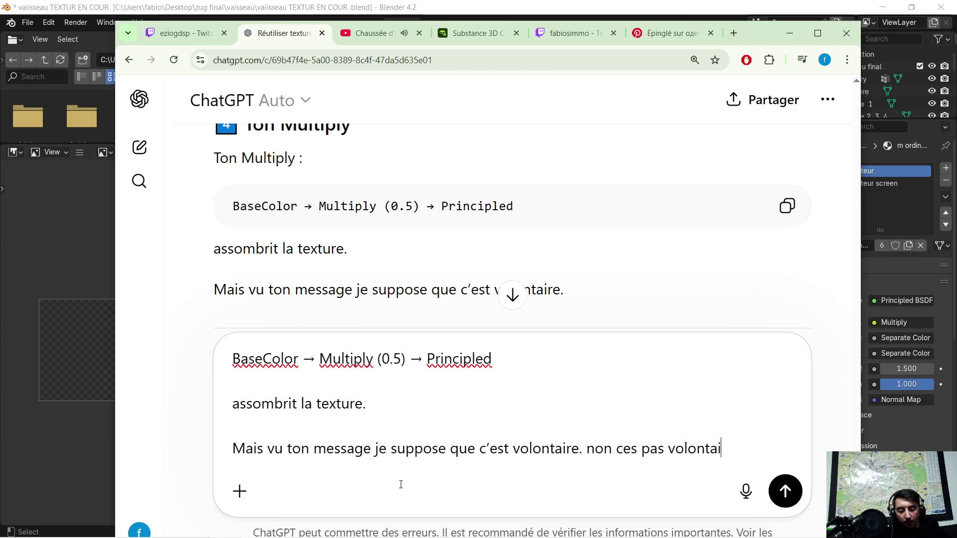
text(r mes comme)
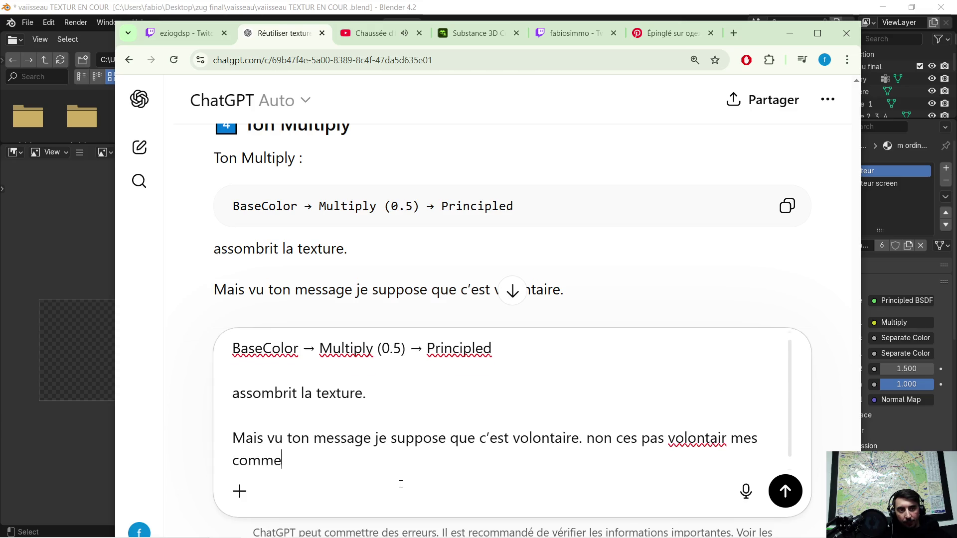
key(BackSpace)
key(BackSpace)
key(BackSpace)
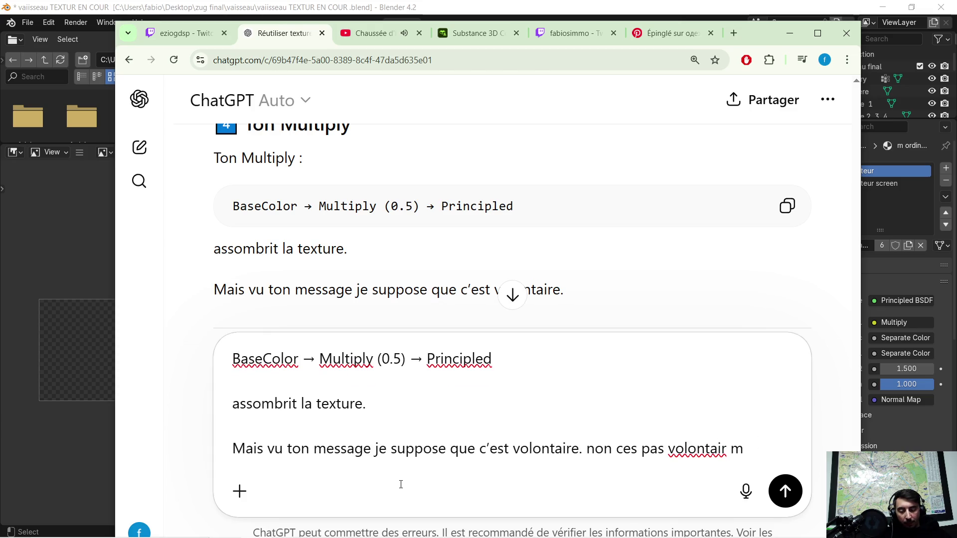
text(es a quel val)
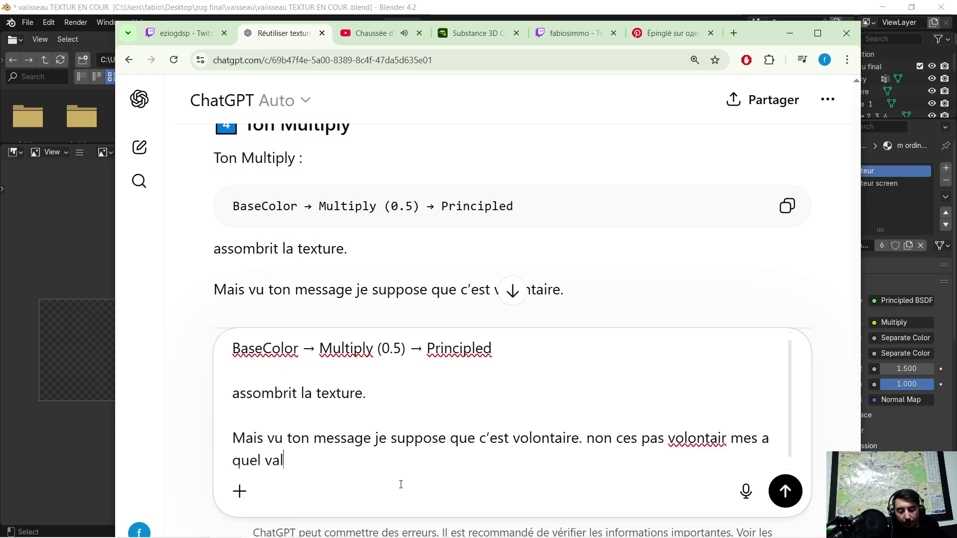
text(eur je doi mi)
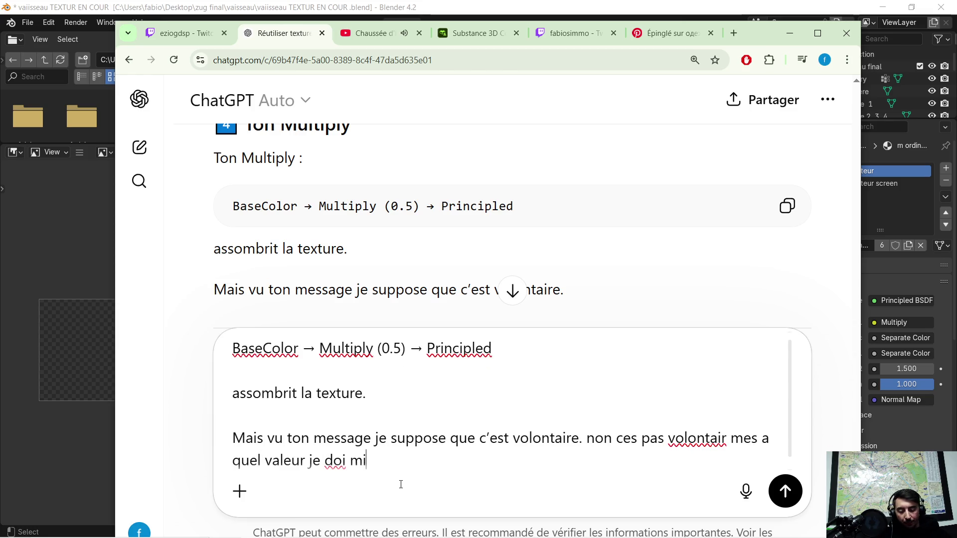
text(xer une )
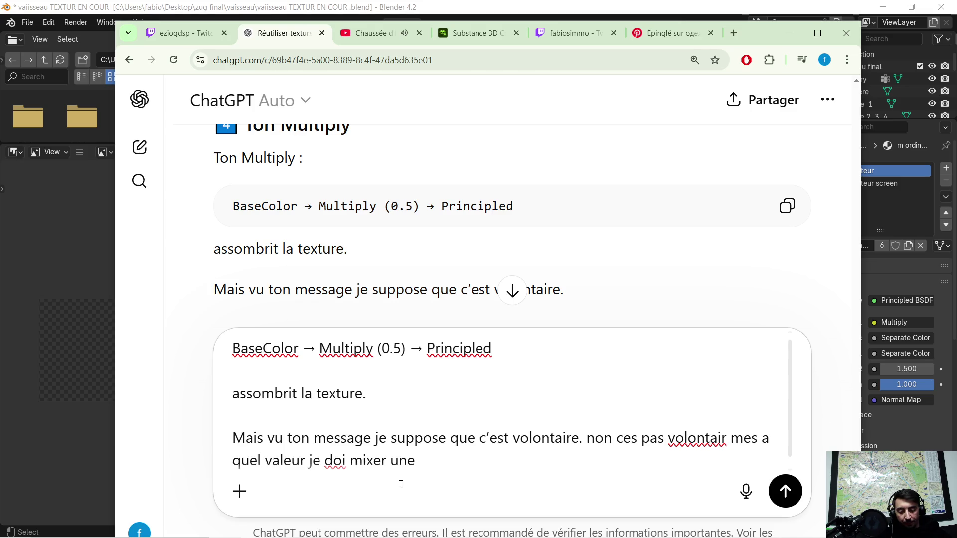
text(textur)
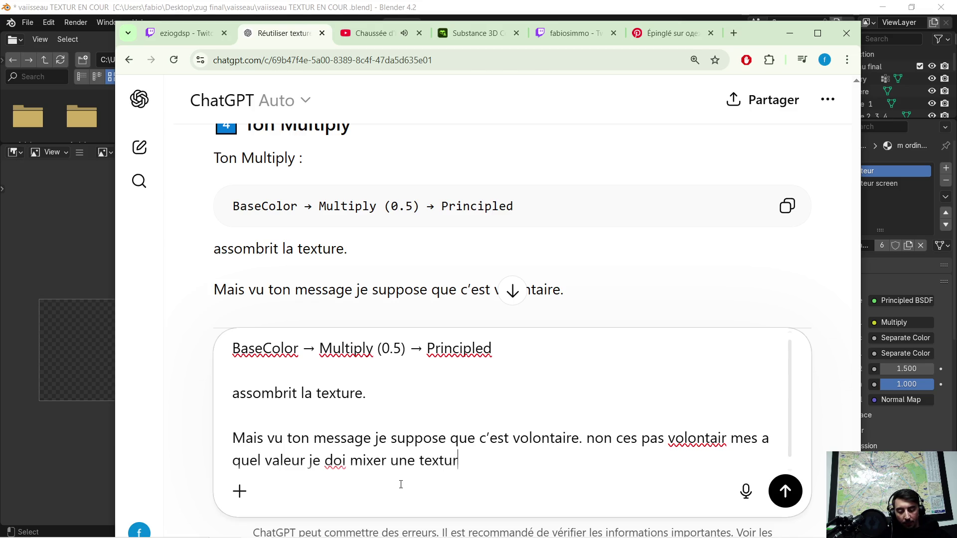
text(e oclusion )
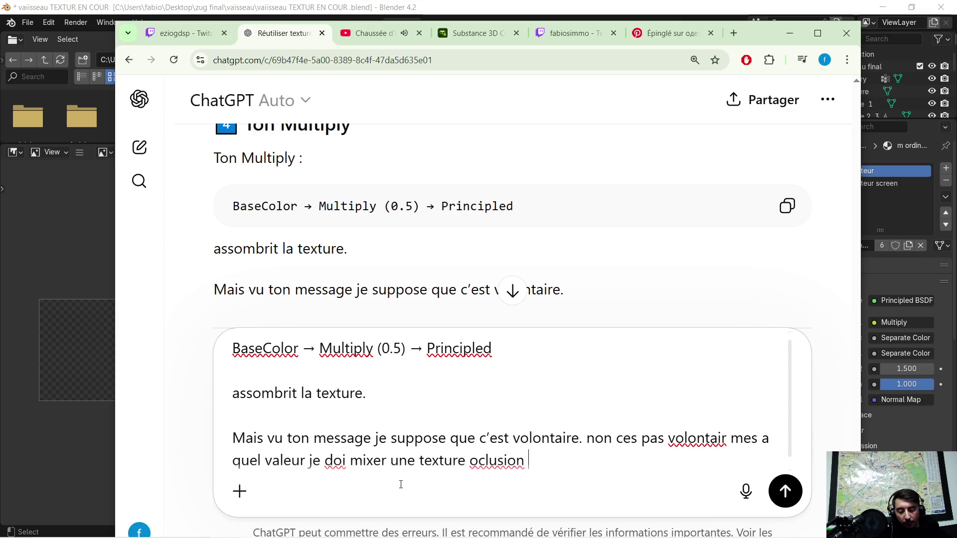
text(ambiant)
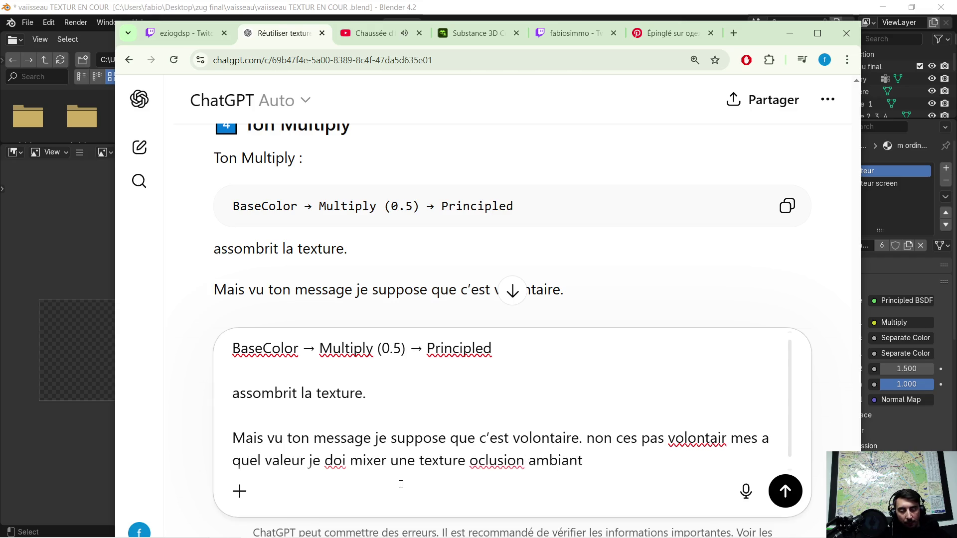
text( avec une )
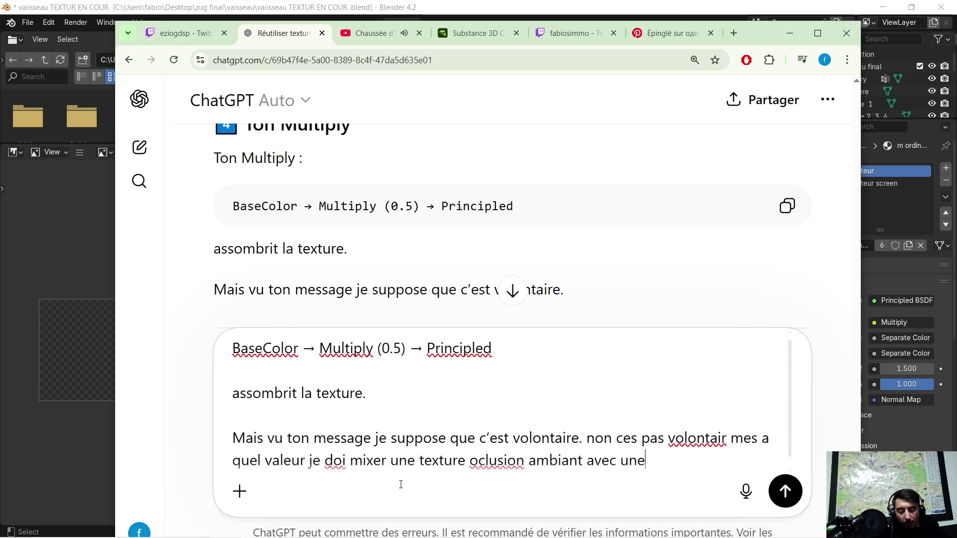
text(base color a)
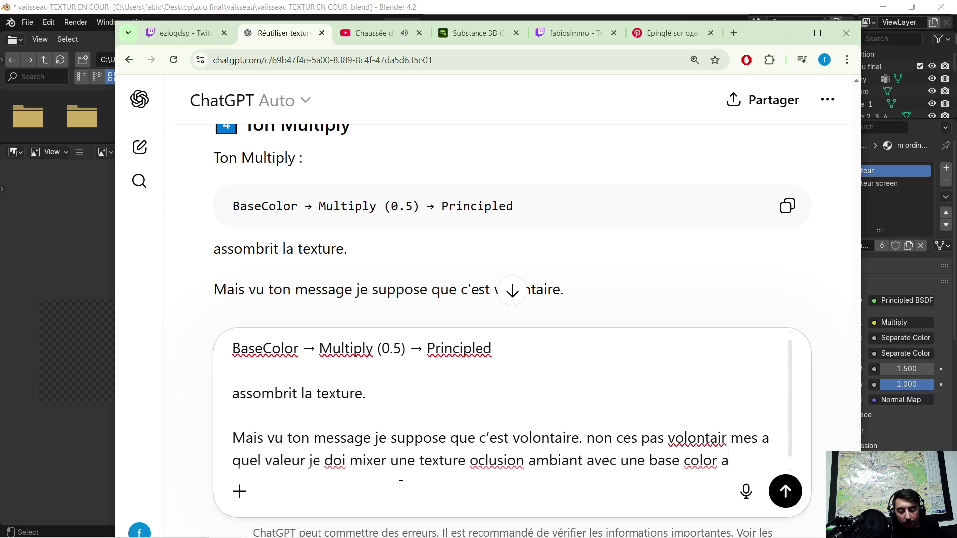
text(lor  ?)
key(Return)
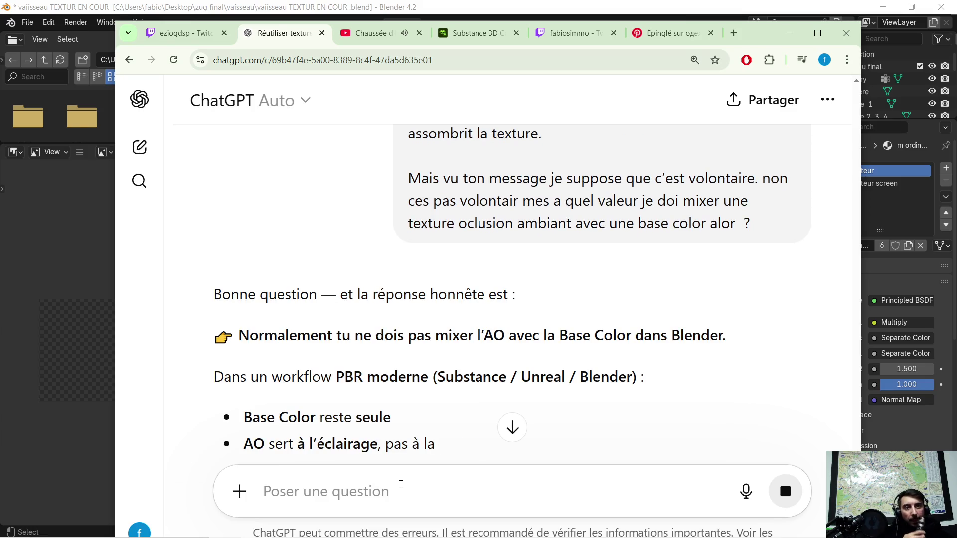
scroll(429, 323, down, 1)
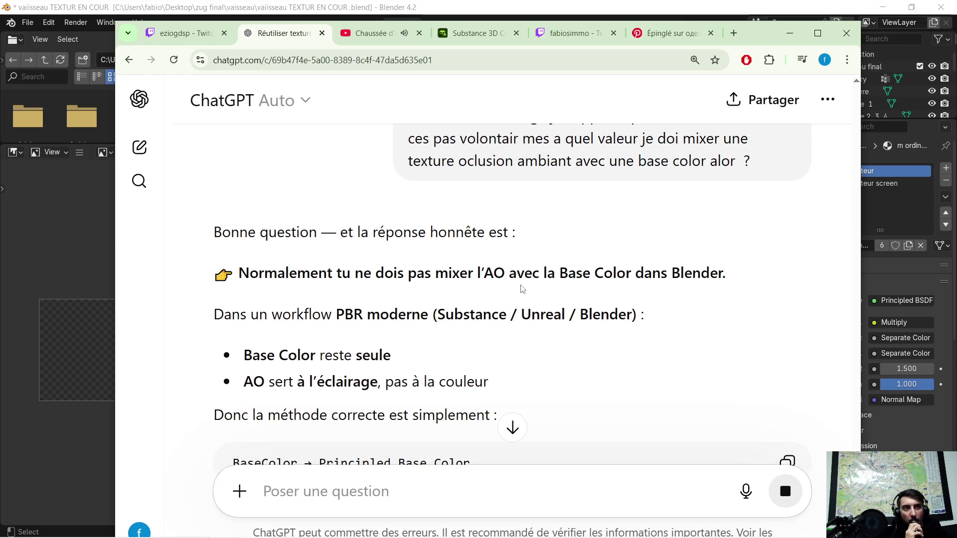
scroll(564, 300, down, 1)
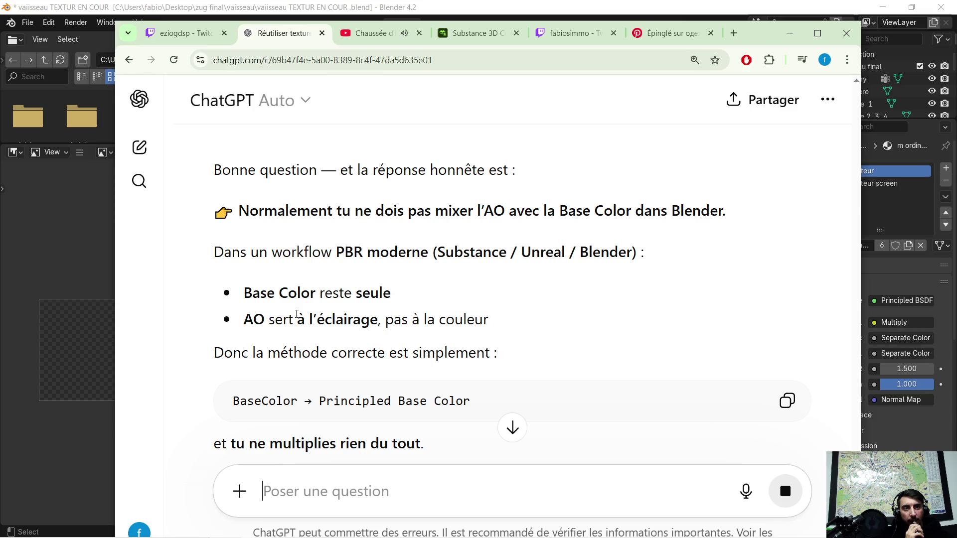
scroll(359, 308, down, 1)
scroll(294, 300, down, 1)
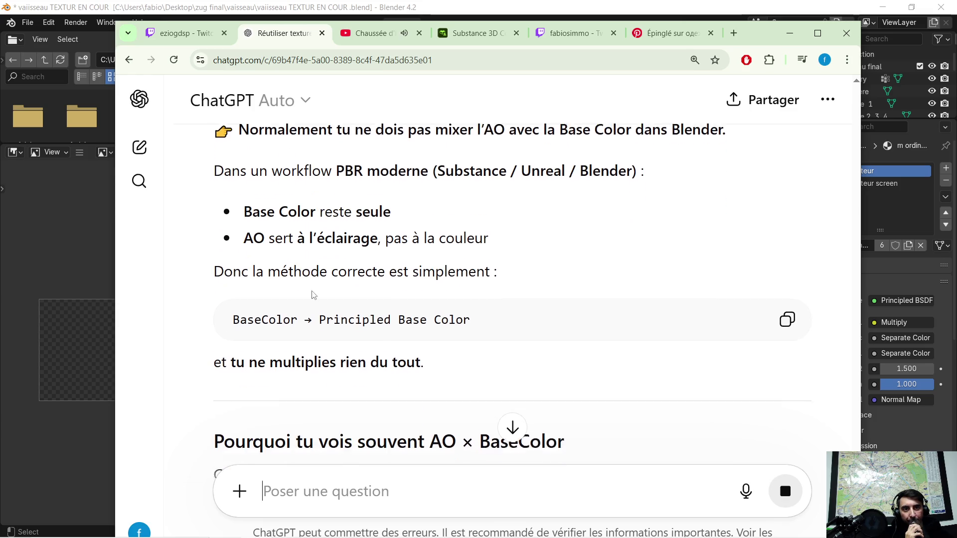
scroll(300, 303, down, 1)
scroll(303, 306, down, 1)
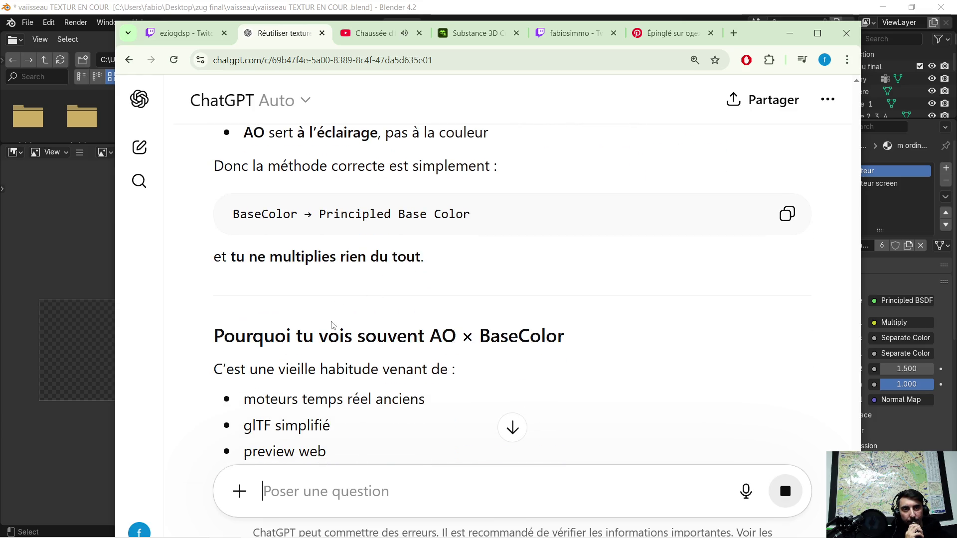
scroll(410, 313, down, 1)
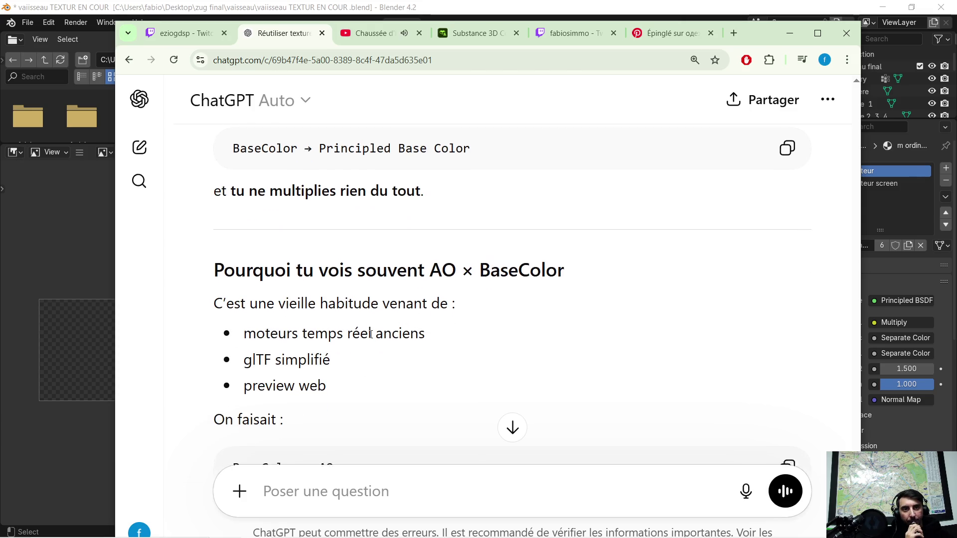
scroll(422, 323, down, 1)
scroll(355, 305, down, 1)
scroll(349, 306, down, 1)
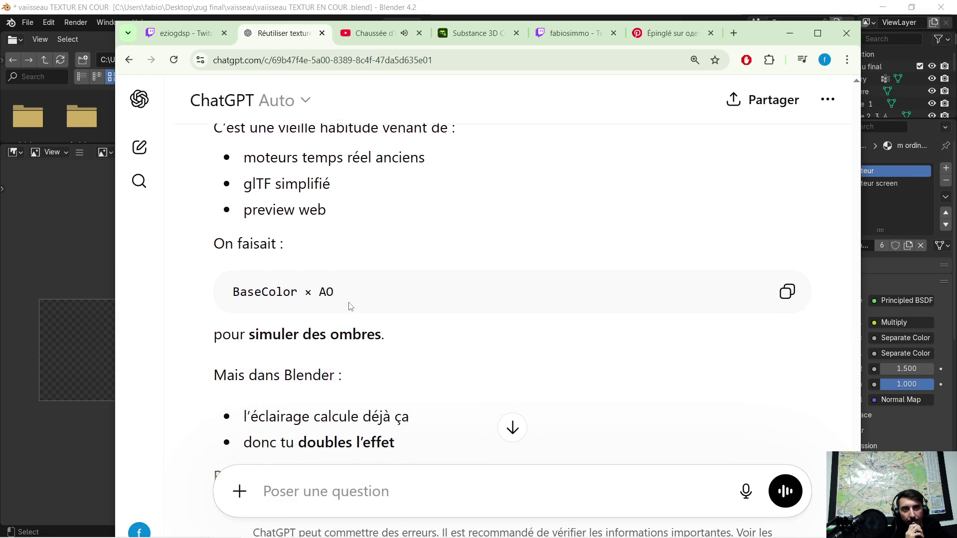
scroll(328, 317, down, 1)
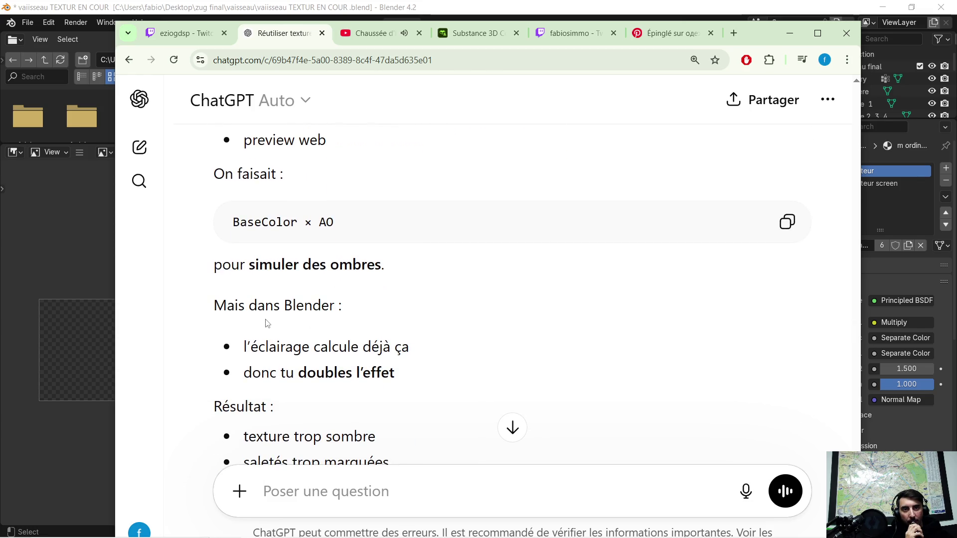
scroll(332, 328, down, 1)
scroll(332, 330, down, 1)
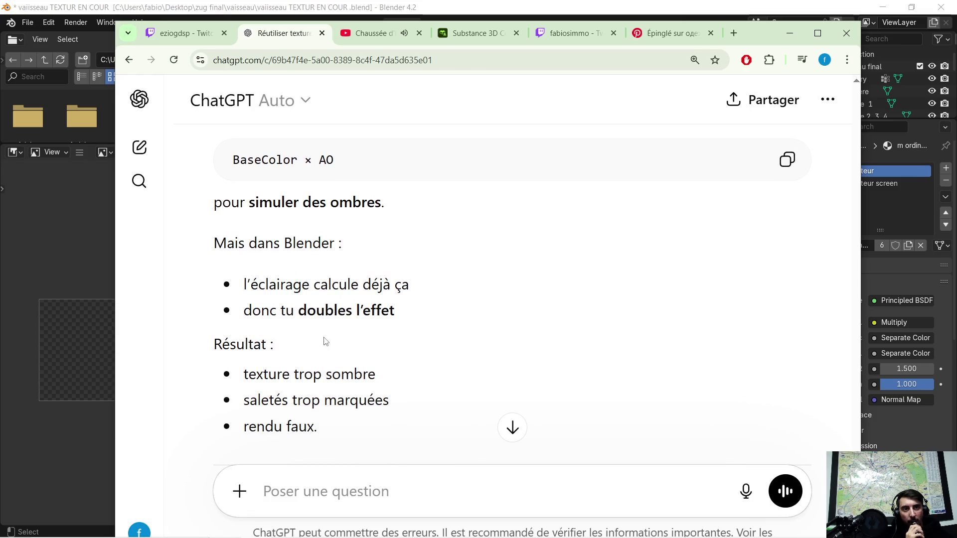
scroll(362, 313, down, 1)
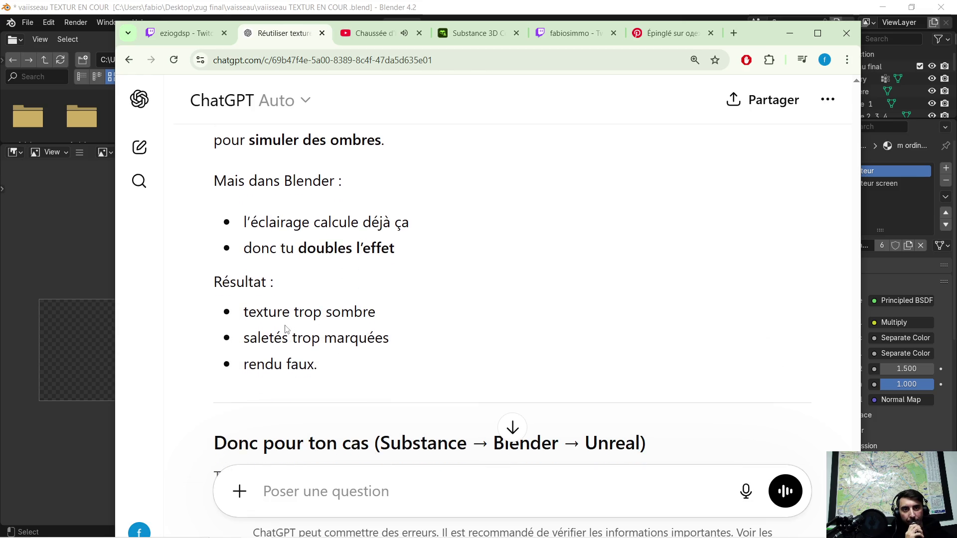
scroll(341, 329, down, 1)
scroll(337, 329, down, 1)
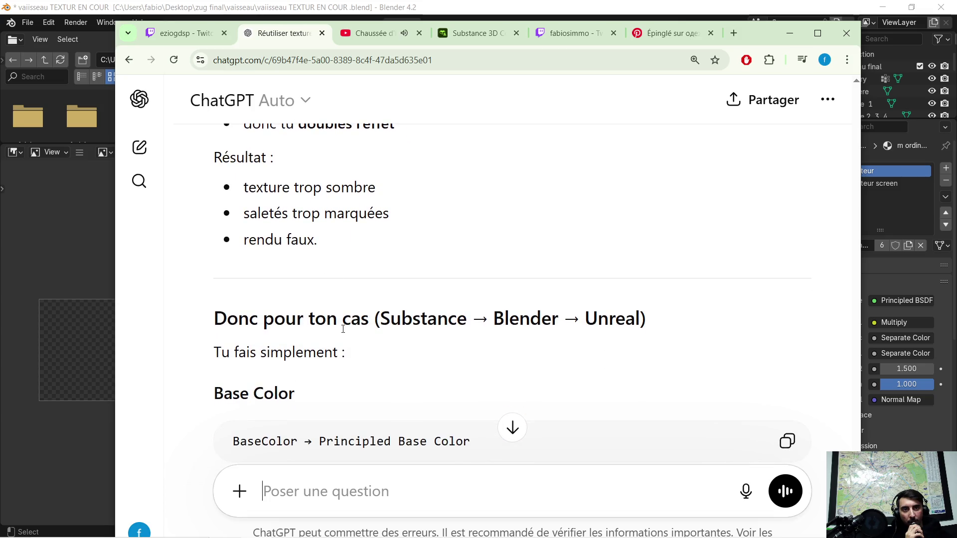
scroll(421, 318, down, 1)
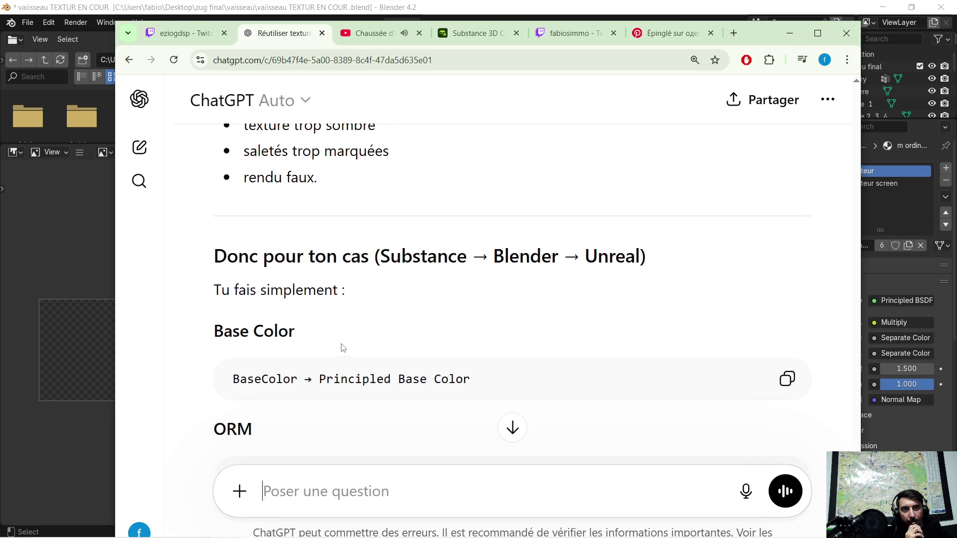
scroll(434, 329, down, 1)
scroll(438, 335, down, 1)
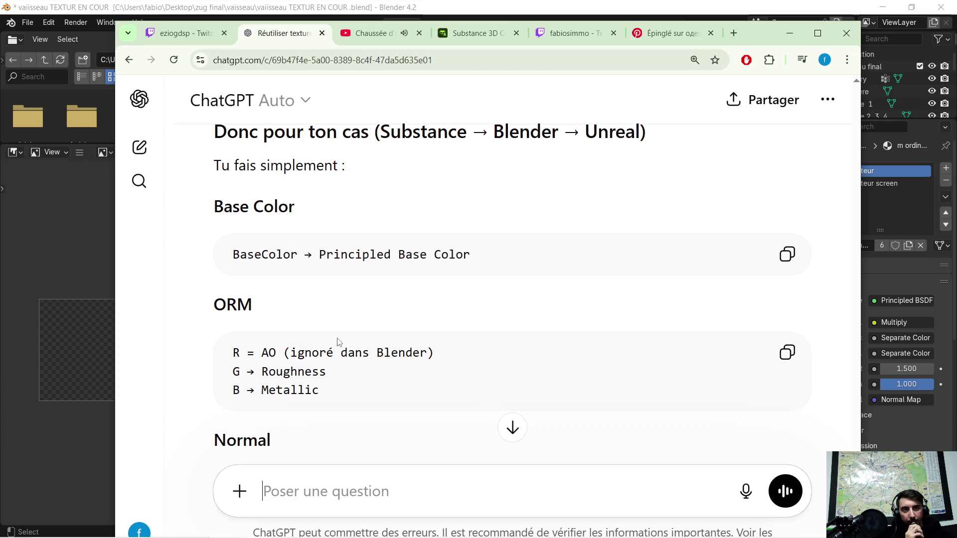
scroll(337, 341, down, 1)
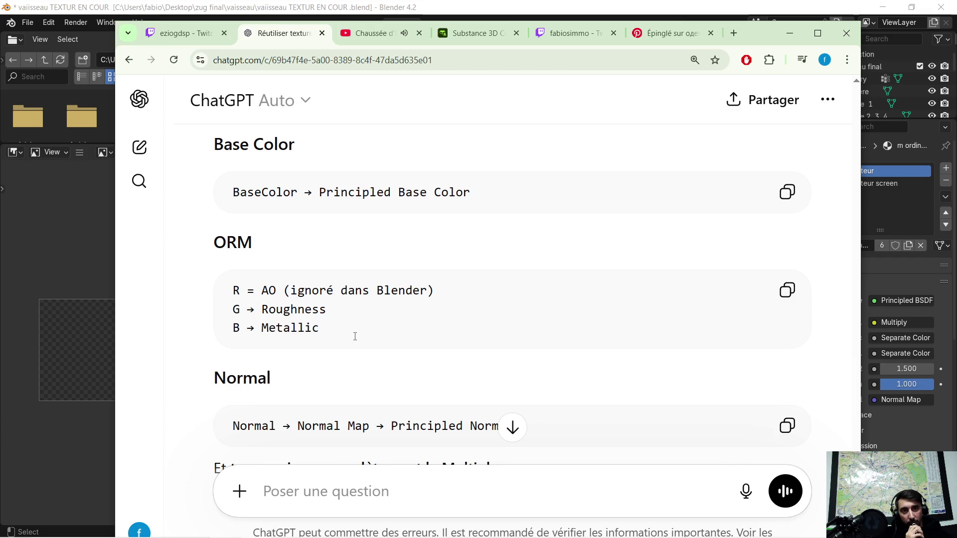
scroll(356, 337, down, 1)
Step: Return to Blender's shader editor and move the Separate Color node aside
click(790, 32)
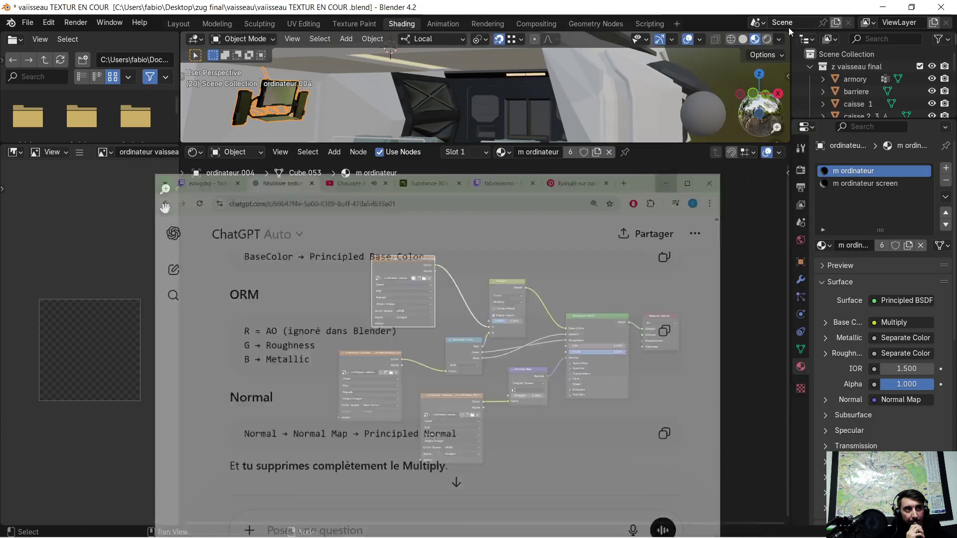
scroll(440, 303, up, 3)
scroll(427, 290, up, 2)
scroll(423, 322, up, 1)
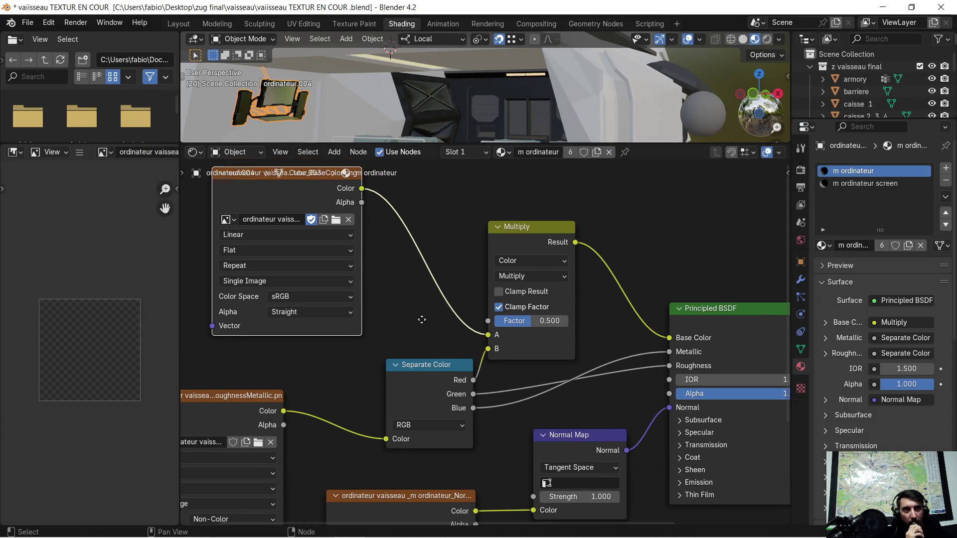
middle_drag(422, 320, 431, 315)
drag(434, 361, 389, 370)
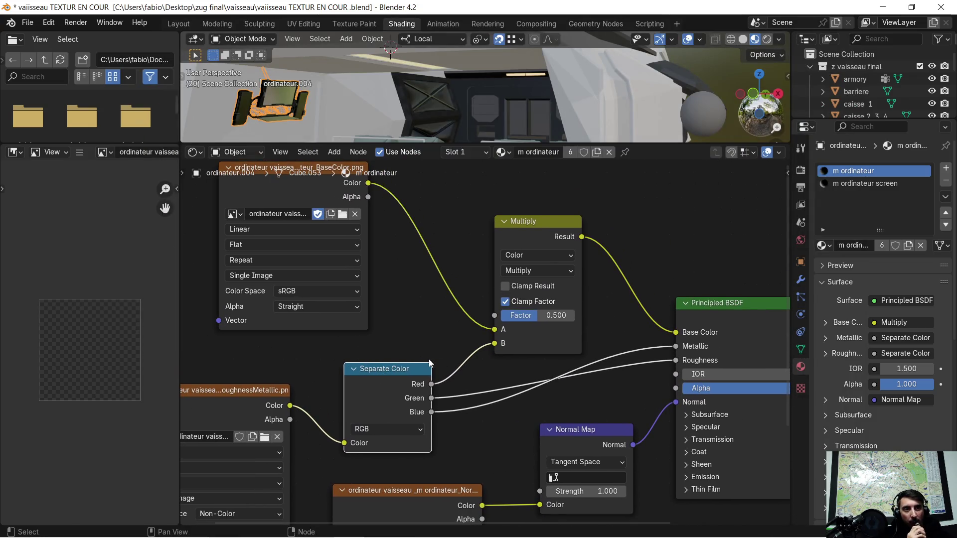
right_click(454, 368)
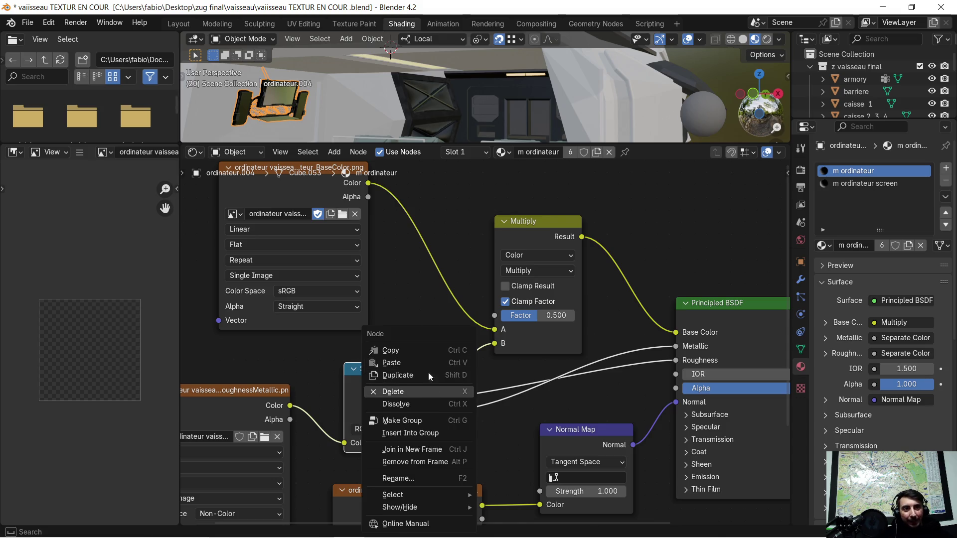
key(Escape)
right_click(452, 376)
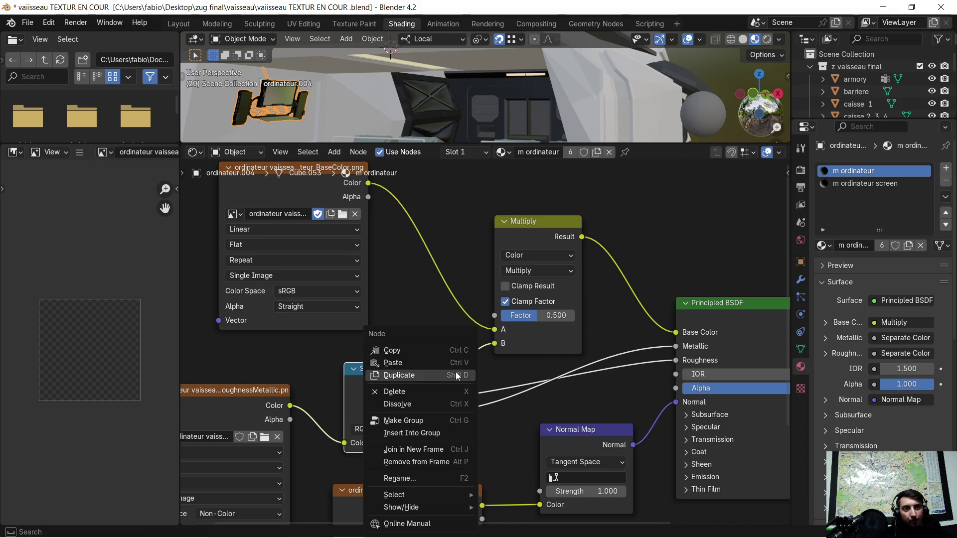
click(440, 344)
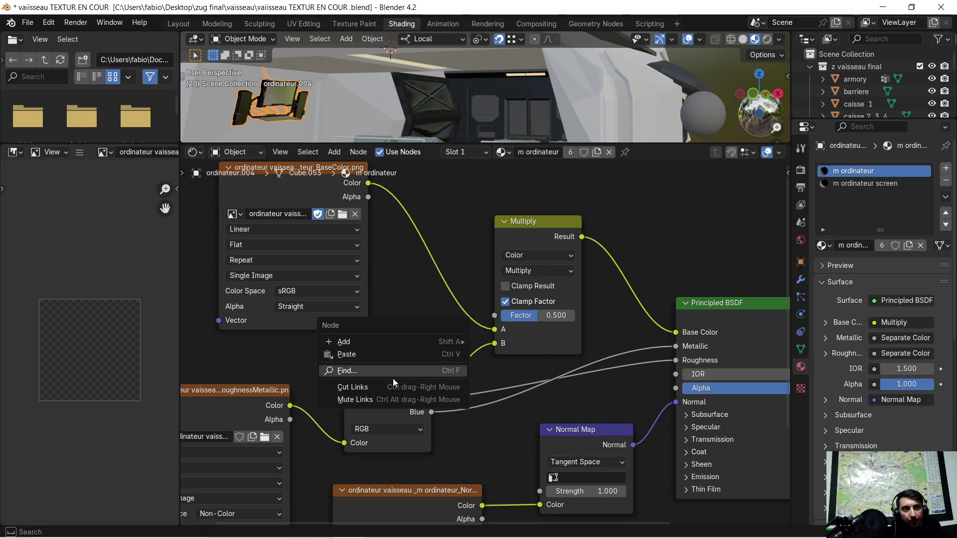
Step: Cut the link from Separate Color Red to the Multiply node's B input
click(393, 387)
drag(447, 362, 463, 340)
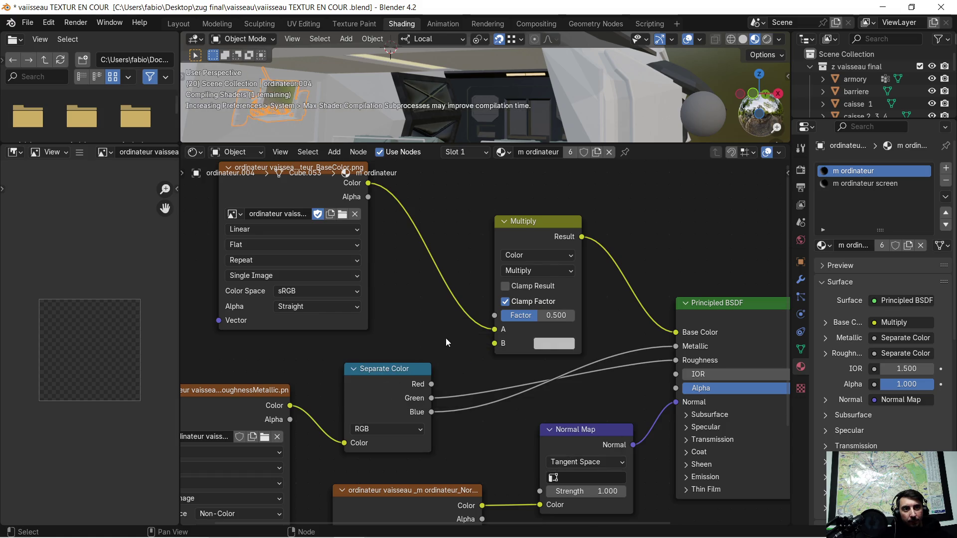
scroll(424, 269, down, 1)
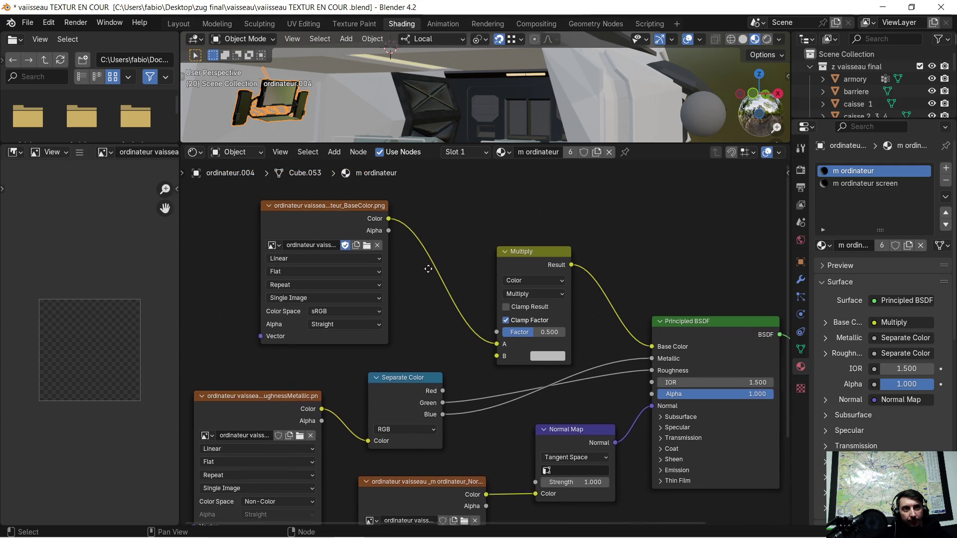
Step: Wire the image Color directly to Base Color and inspect the computer in Rendered shading
middle_drag(424, 255, 432, 292)
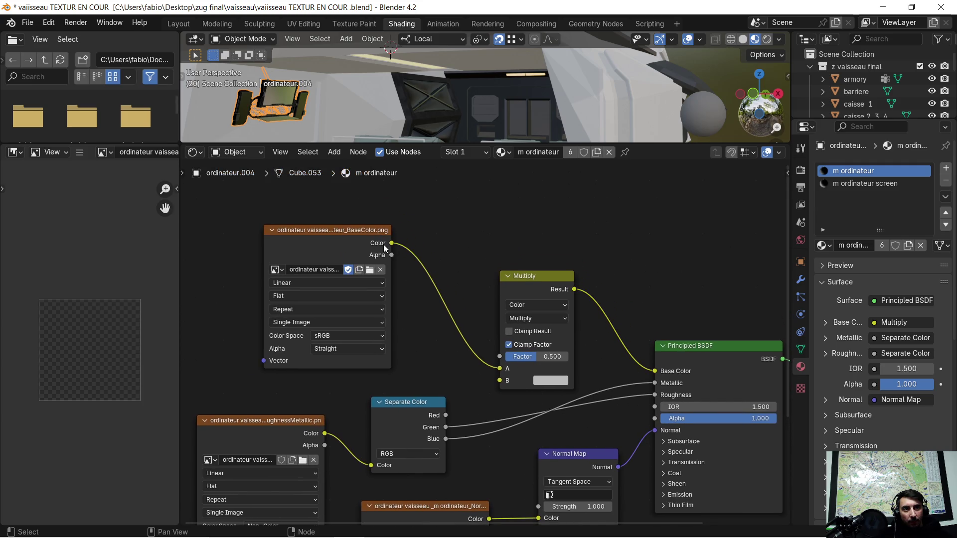
drag(390, 243, 646, 372)
mouse_move(169, 86)
middle_down()
mouse_move(255, 97)
mouse_move(675, 91)
middle_up()
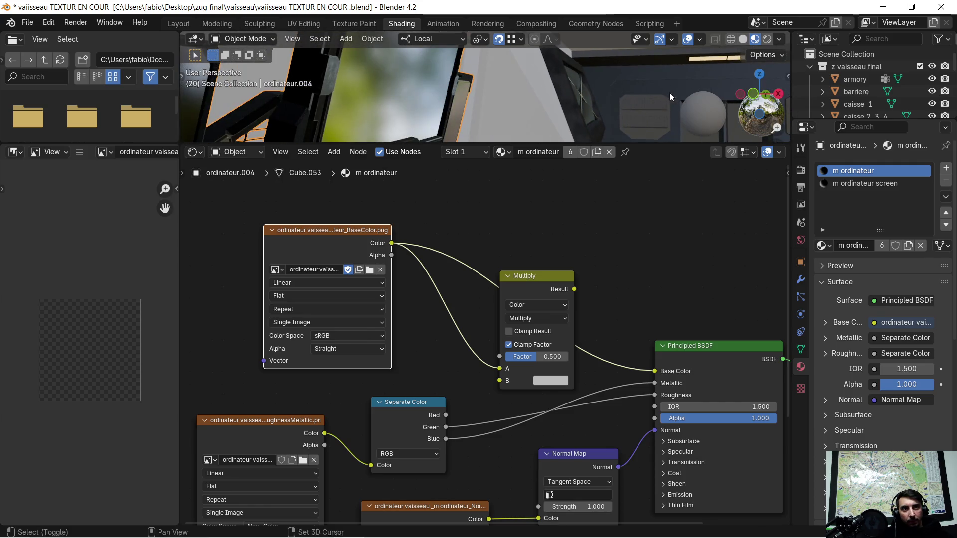
scroll(669, 92, down, 3)
mouse_move(524, 94)
middle_down()
mouse_move(367, 86)
mouse_move(527, 116)
mouse_move(477, 108)
mouse_move(517, 124)
mouse_move(506, 131)
mouse_move(496, 116)
middle_up()
scroll(337, 91, up, 4)
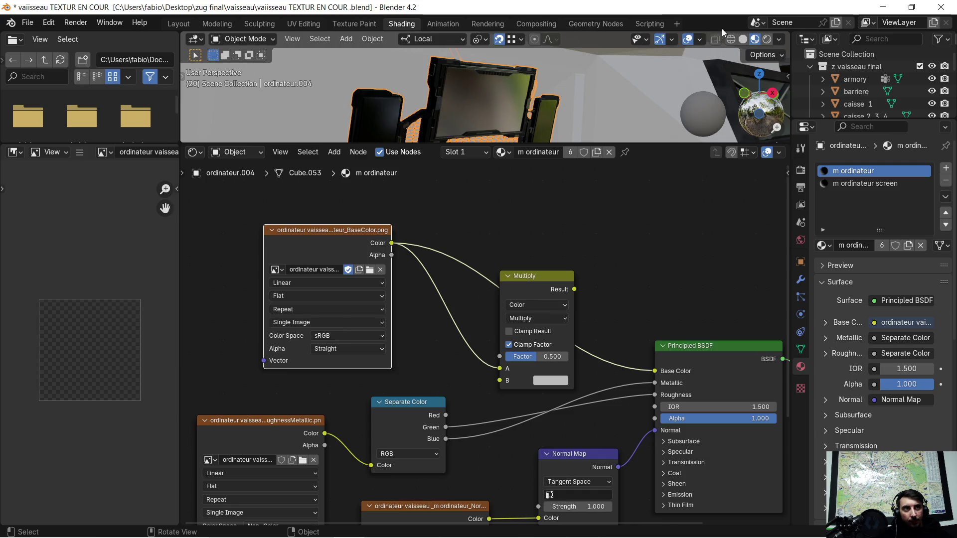
click(767, 39)
scroll(434, 107, up, 2)
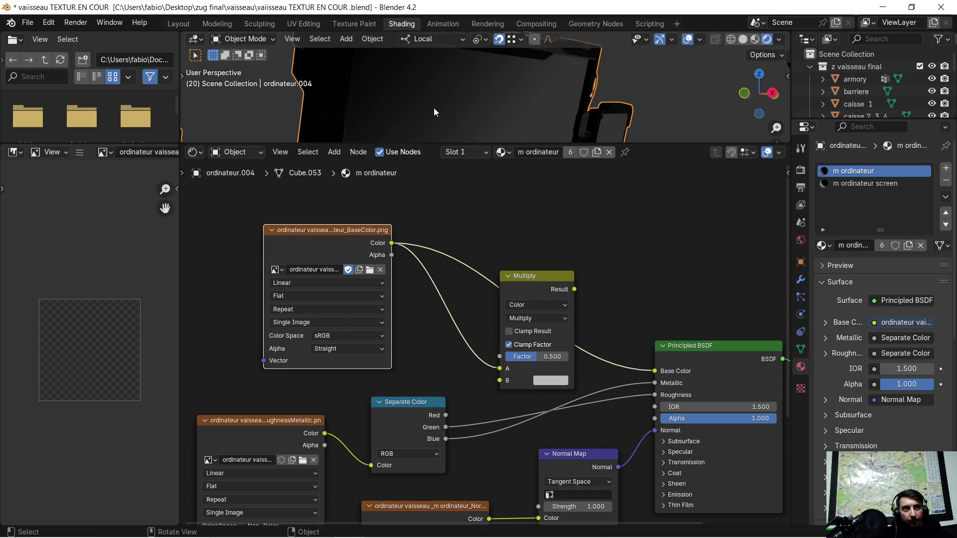
mouse_move(434, 107)
middle_down()
mouse_move(467, 104)
mouse_move(446, 112)
middle_up()
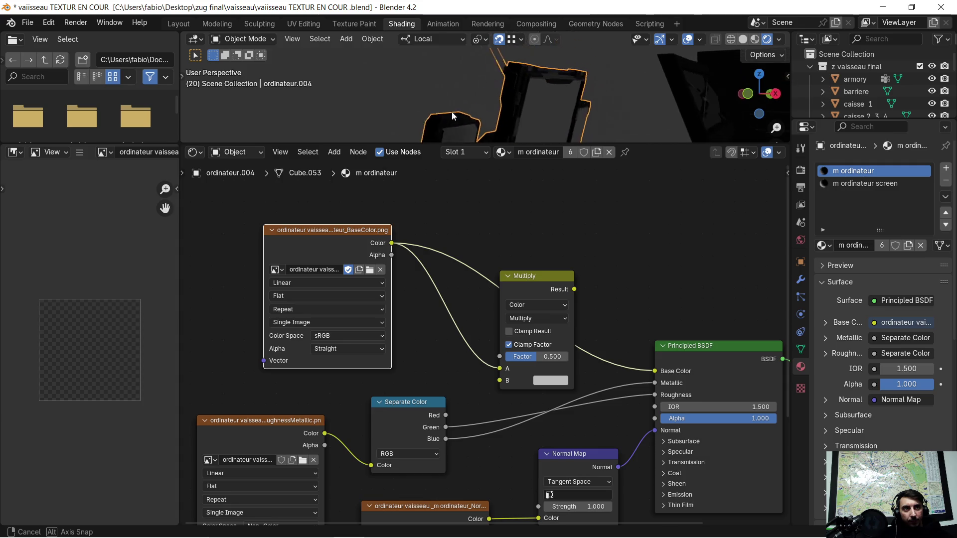
Step: Undo back to the Red-to-B Multiply wiring and test the Factor, leaving it at 0.5
key(ctrl+z)
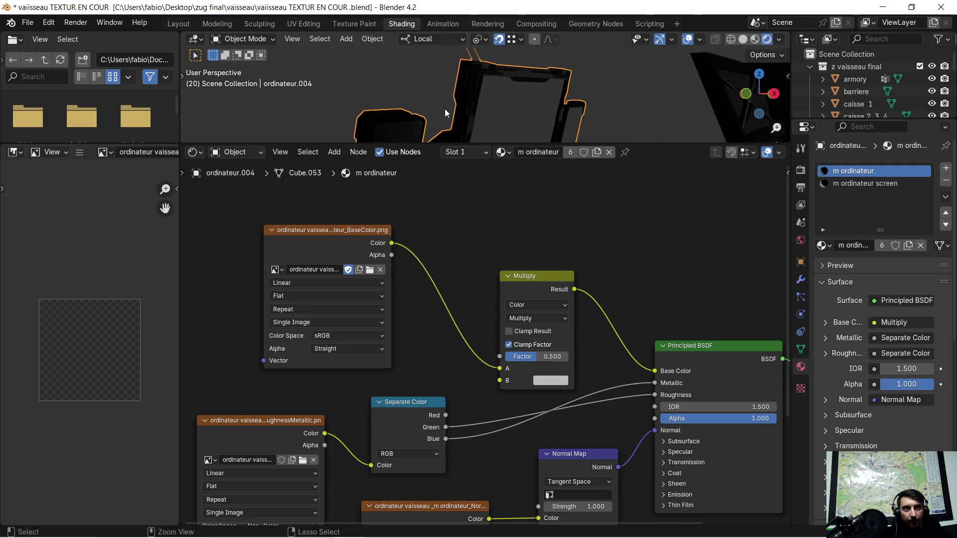
key(ctrl+z)
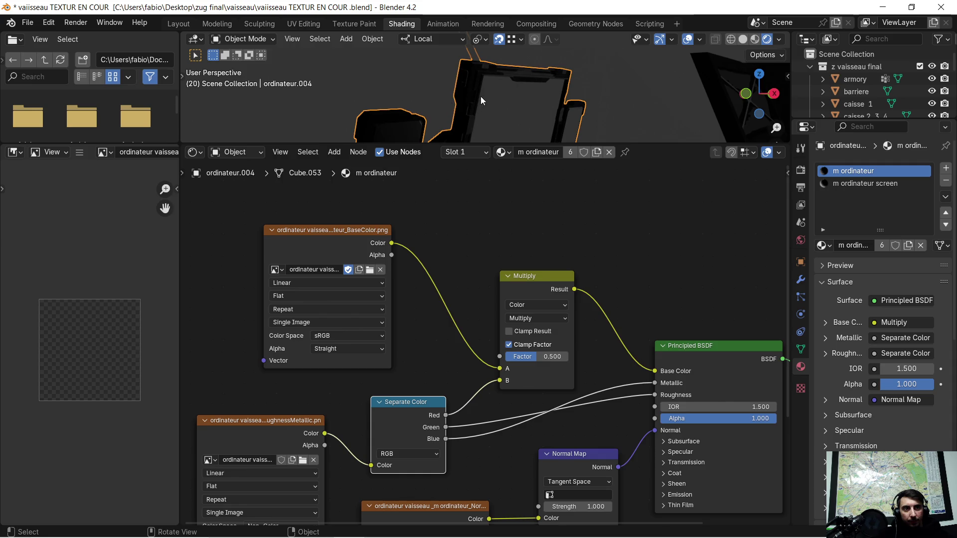
scroll(445, 109, down, 3)
middle_drag(481, 97, 500, 108)
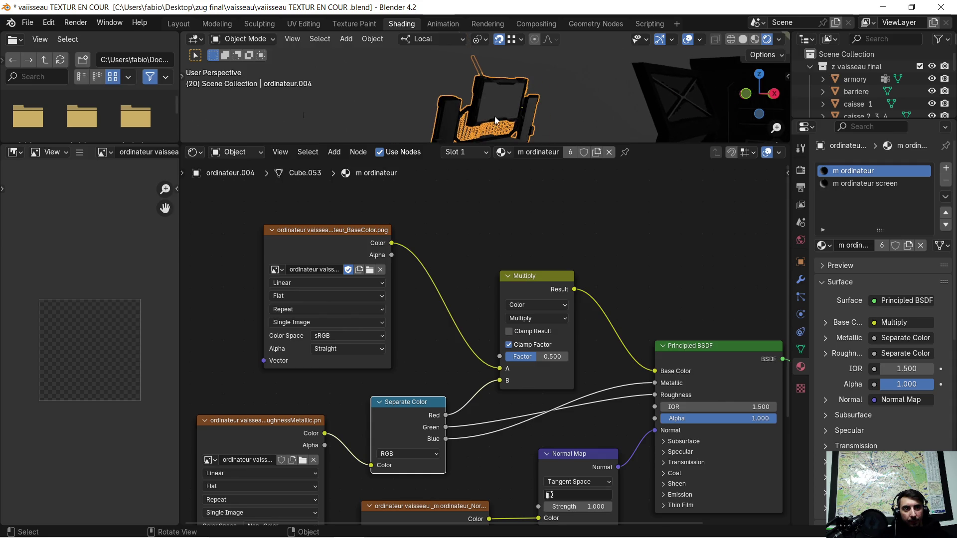
double_click(537, 356)
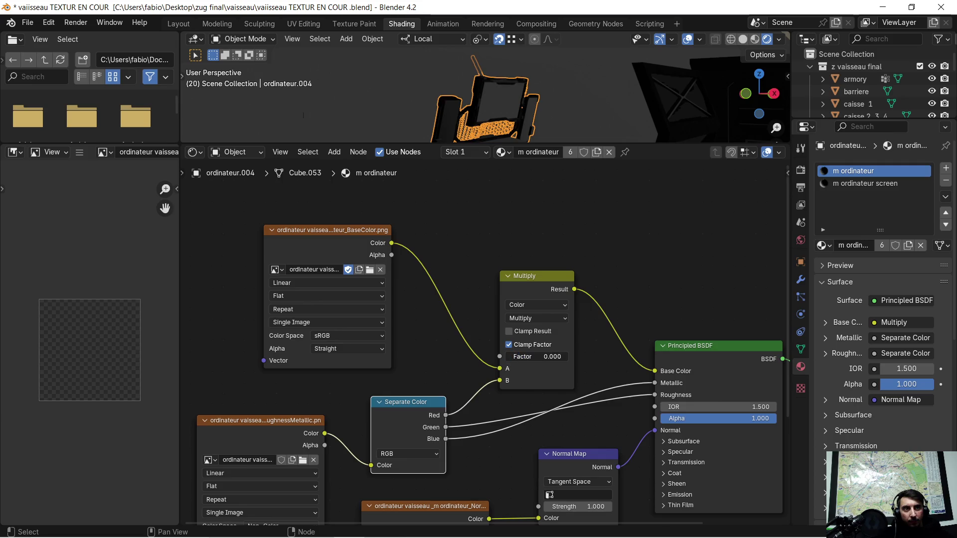
text(13)
key(Return)
drag(554, 357, 540, 357)
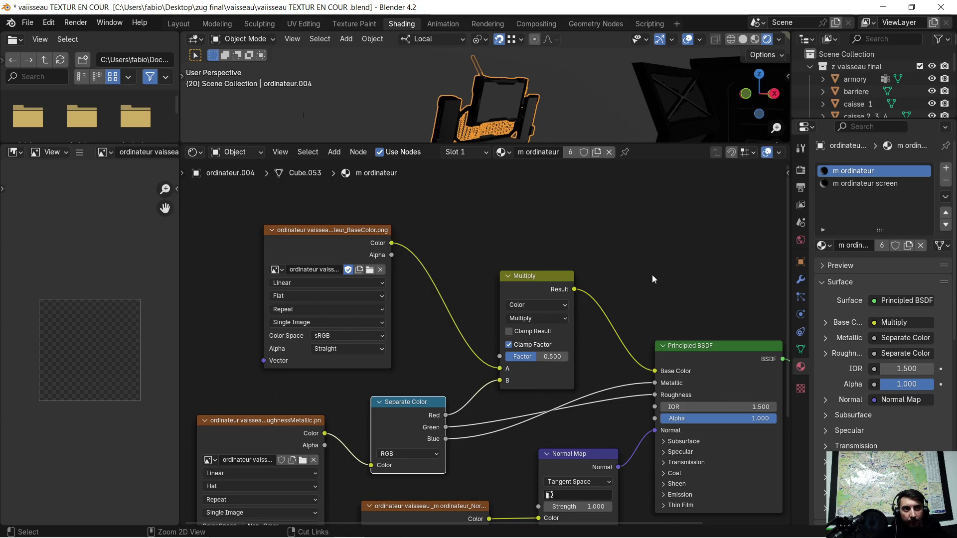
scroll(537, 186, down, 1)
middle_drag(554, 112, 544, 118)
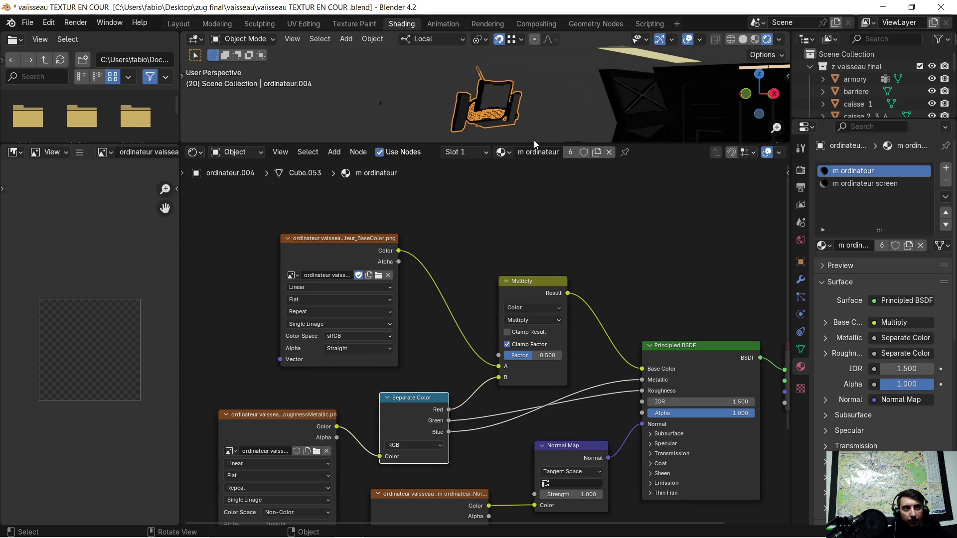
Step: Enlarge the 3D viewport, zoom out from the ship and bring up the Add menu for a light
drag(534, 145, 527, 348)
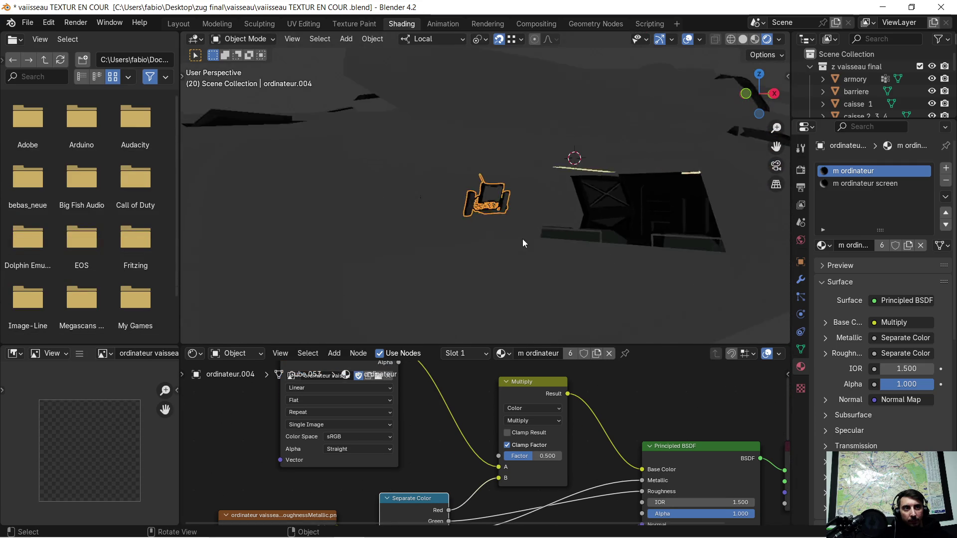
scroll(524, 239, up, 3)
mouse_move(520, 207)
middle_down()
mouse_move(463, 194)
mouse_move(529, 212)
middle_up()
scroll(529, 211, down, 3)
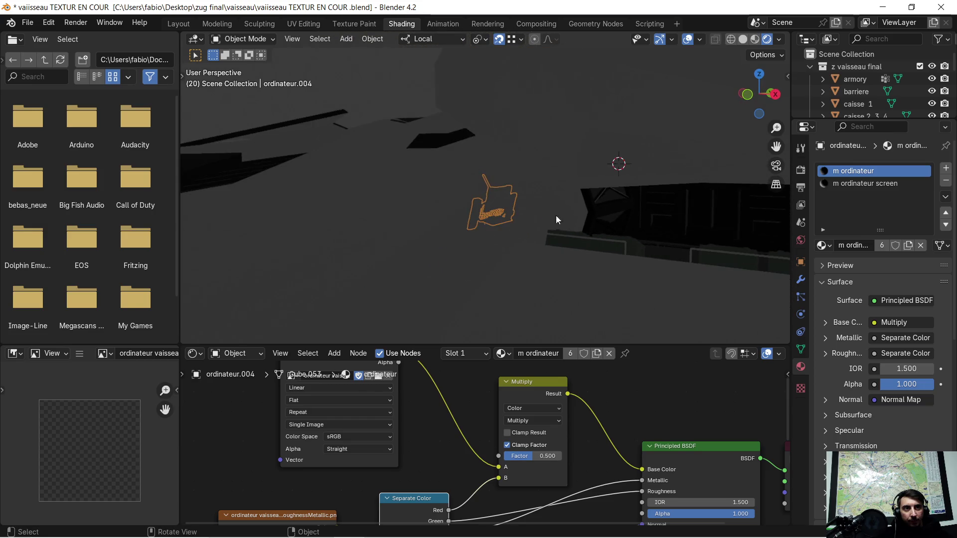
scroll(555, 216, down, 3)
middle_drag(521, 178, 517, 175)
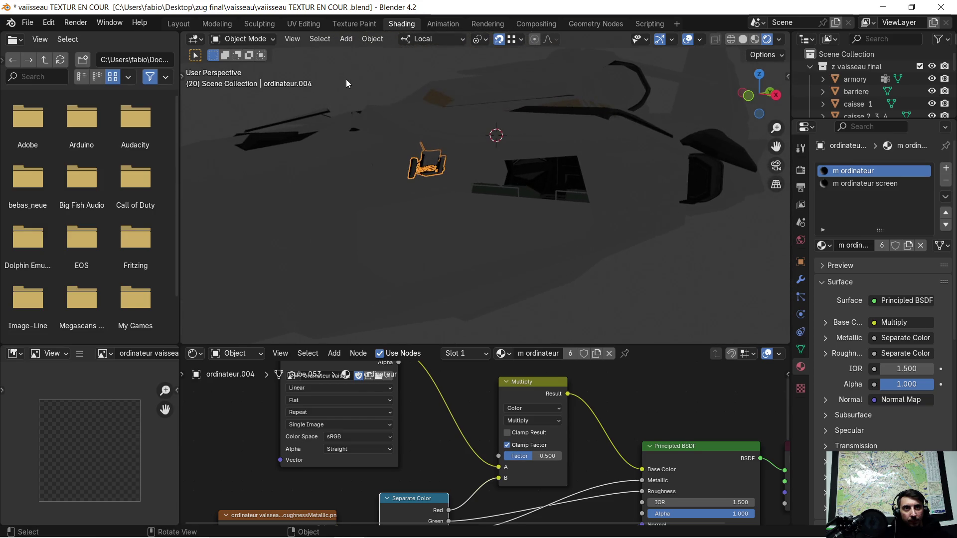
click(346, 39)
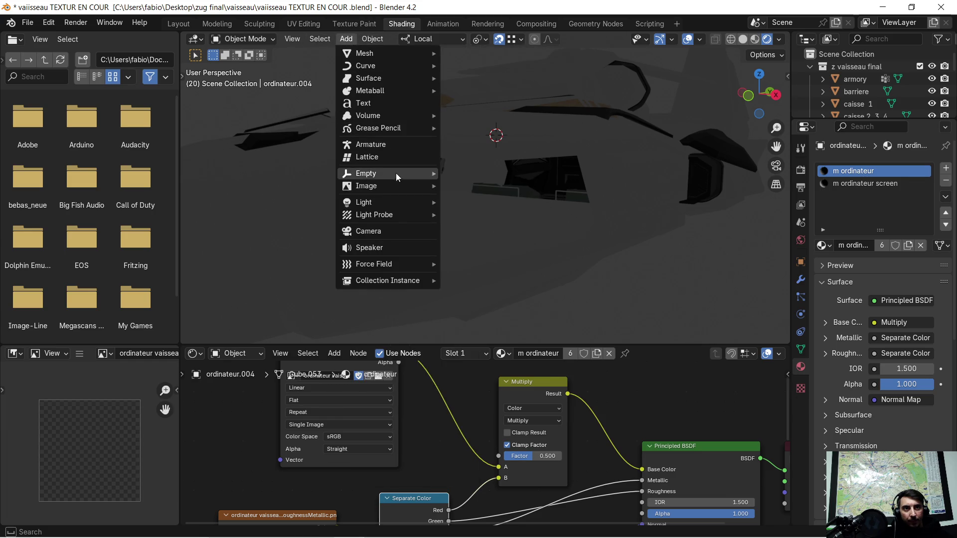
mouse_move(364, 202)
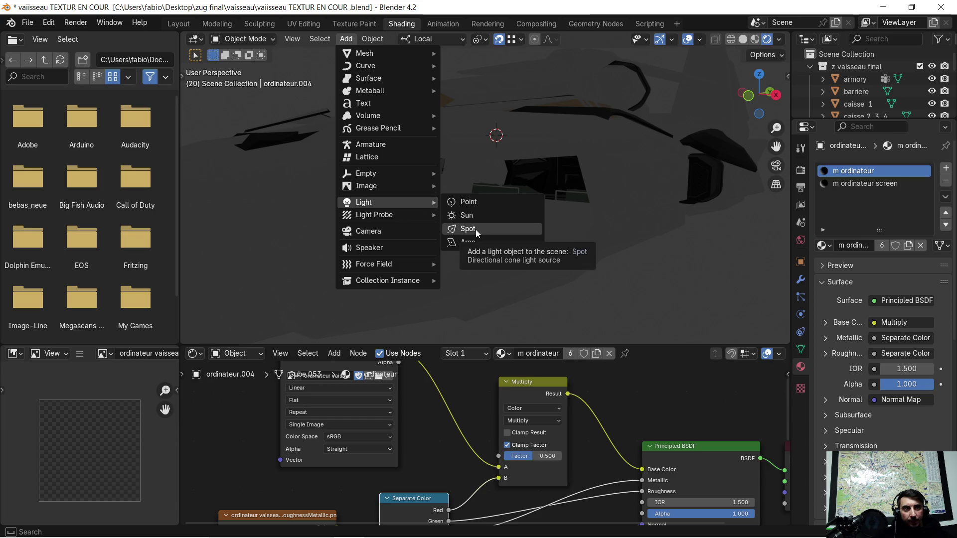
Step: Add a Sun light, move it along local Z above the ship and start rotating it around Z
click(479, 217)
scroll(486, 205, down, 3)
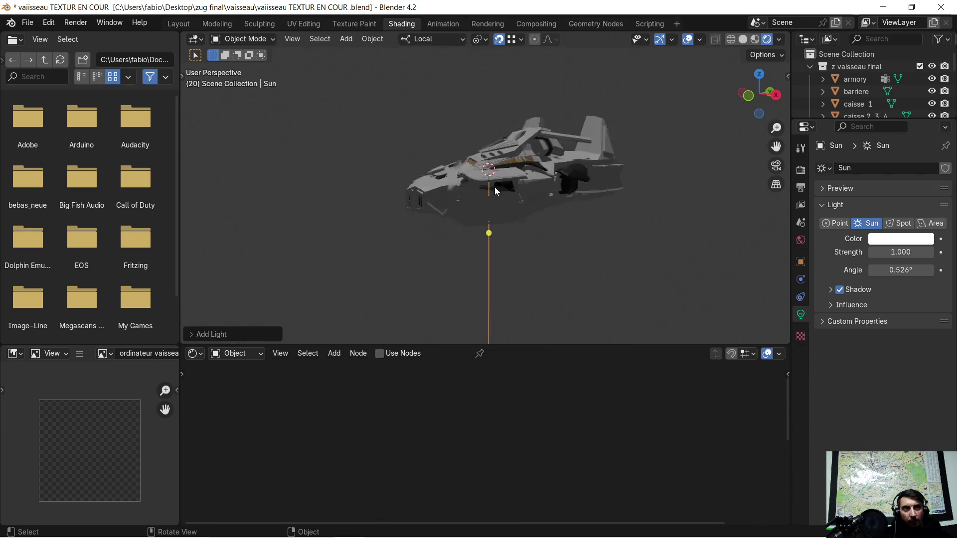
scroll(498, 184, down, 2)
scroll(499, 184, up, 3)
scroll(499, 184, up, 3)
scroll(499, 186, up, 4)
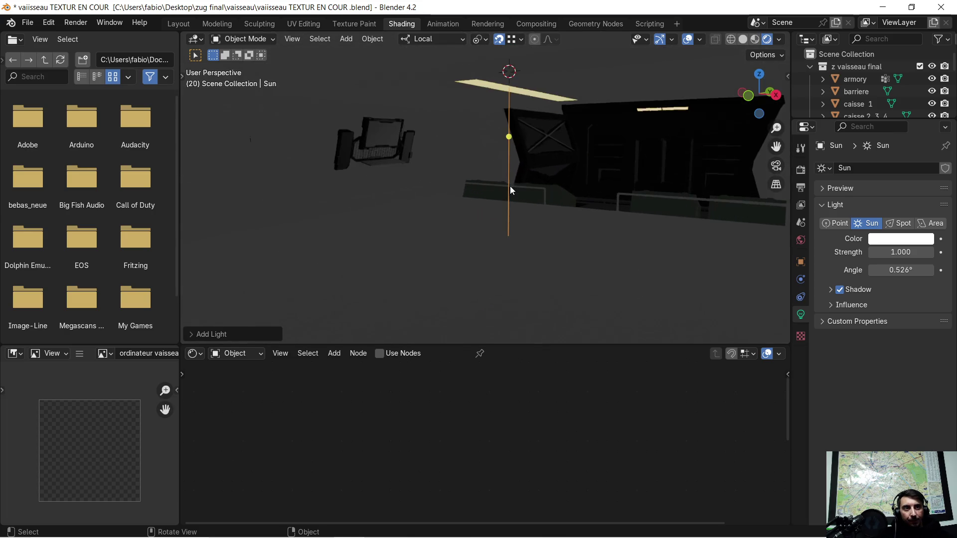
key(g)
key(z)
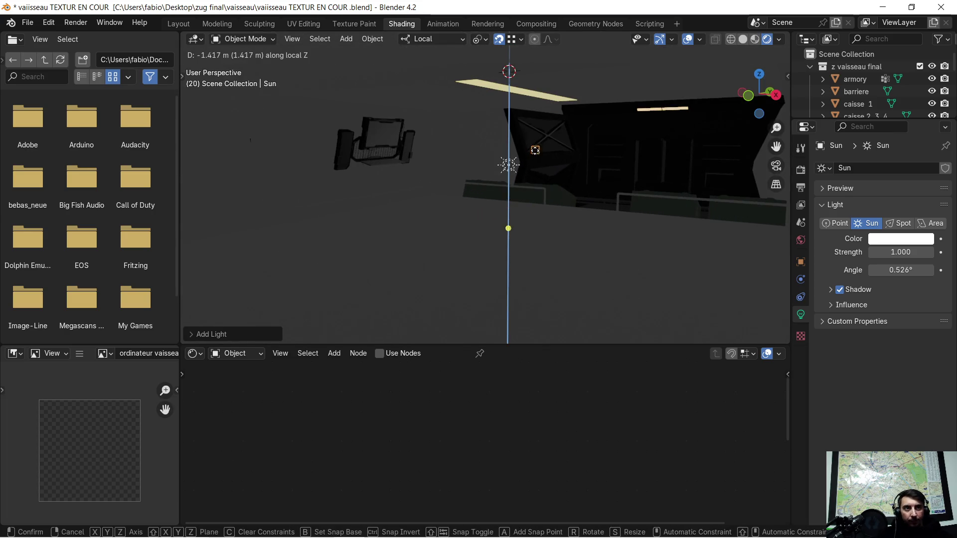
click(541, 145)
middle_drag(541, 144, 573, 145)
key(r)
key(z)
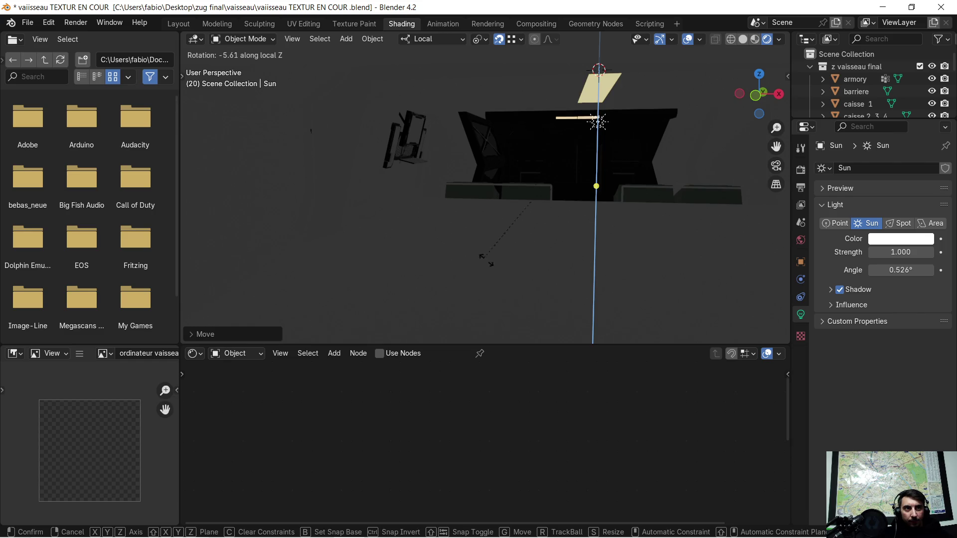
Step: Apply the Z rotation and tilt the Sun light around its local Y axis toward the interior
click(522, 266)
key(r)
key(y)
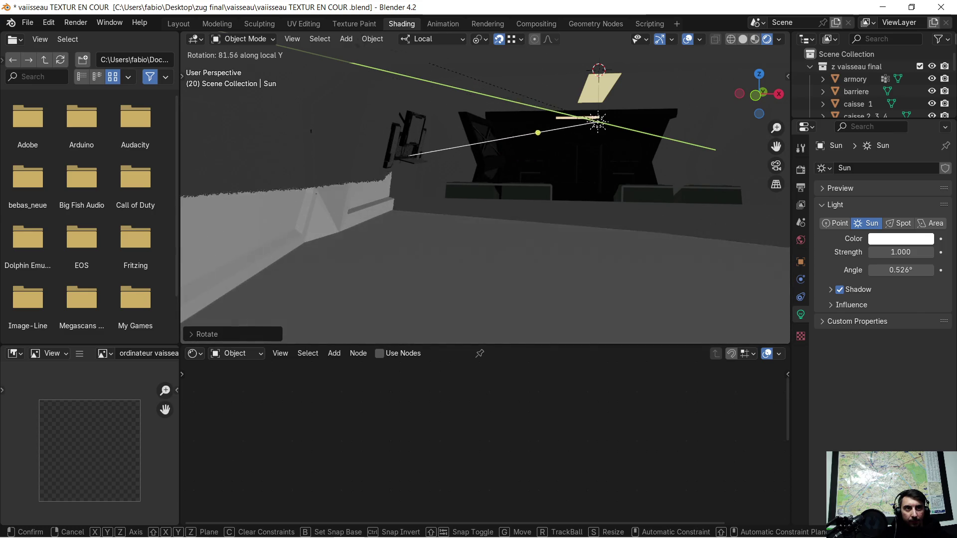
click(344, 304)
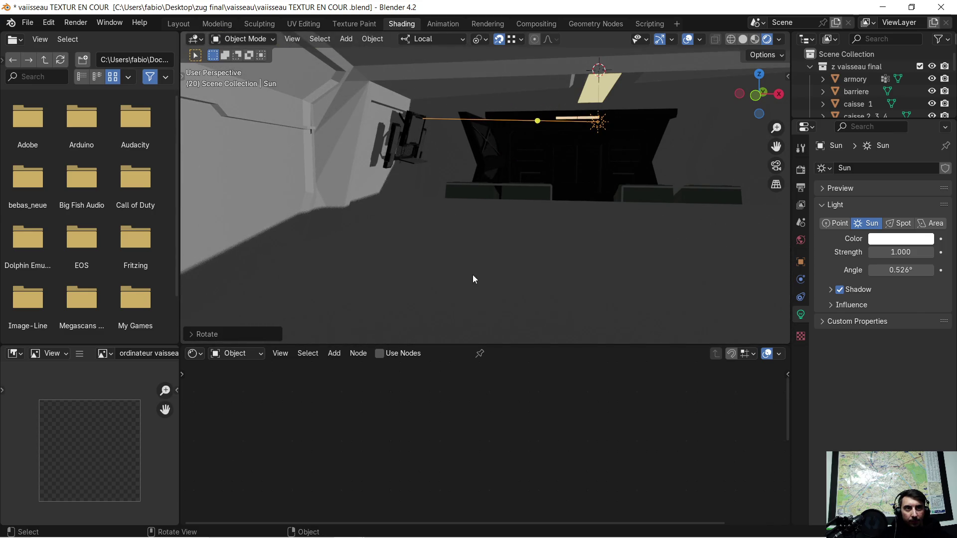
mouse_move(342, 282)
middle_down()
mouse_move(424, 278)
mouse_move(398, 274)
middle_up()
mouse_move(373, 234)
middle_down()
mouse_move(475, 296)
mouse_move(473, 261)
middle_up()
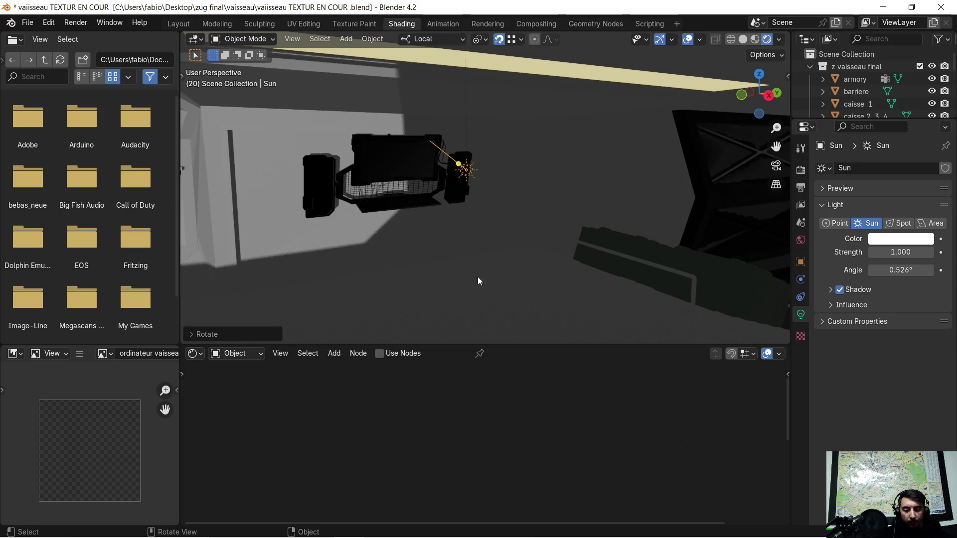
Step: Adjust the Sun light along local X and check the lit interior in Material Preview shading
key(g)
key(x)
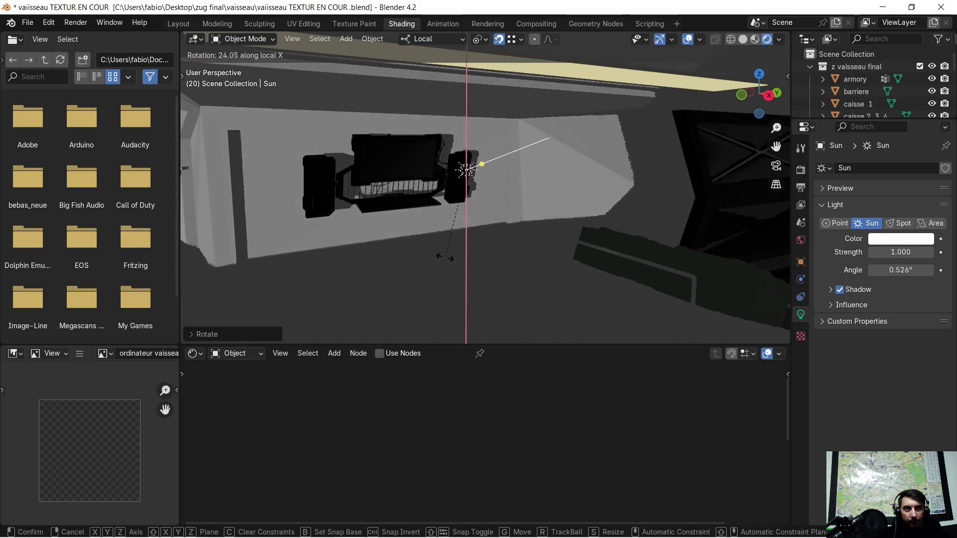
click(437, 224)
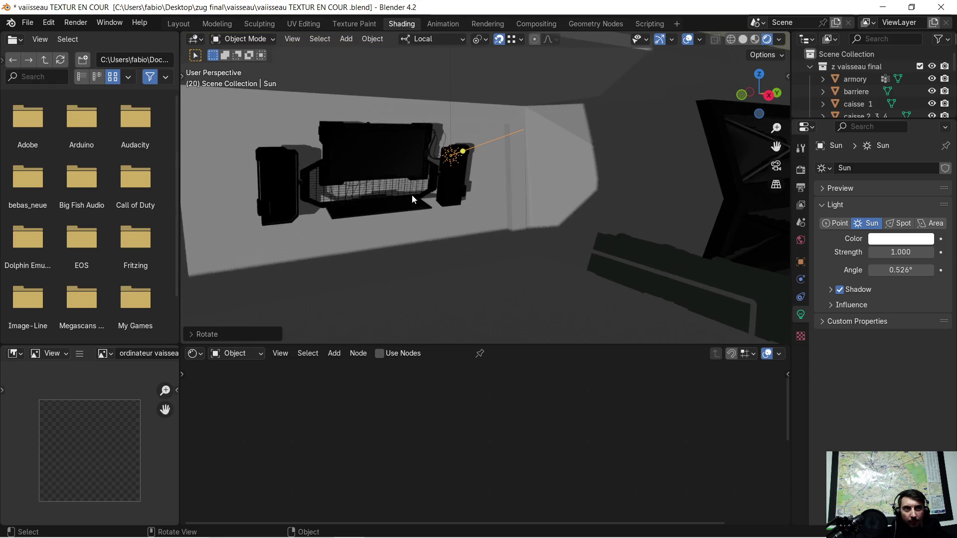
mouse_move(413, 196)
middle_down()
mouse_move(453, 187)
mouse_move(477, 205)
mouse_move(477, 192)
mouse_move(618, 159)
mouse_move(586, 131)
mouse_move(604, 152)
middle_up()
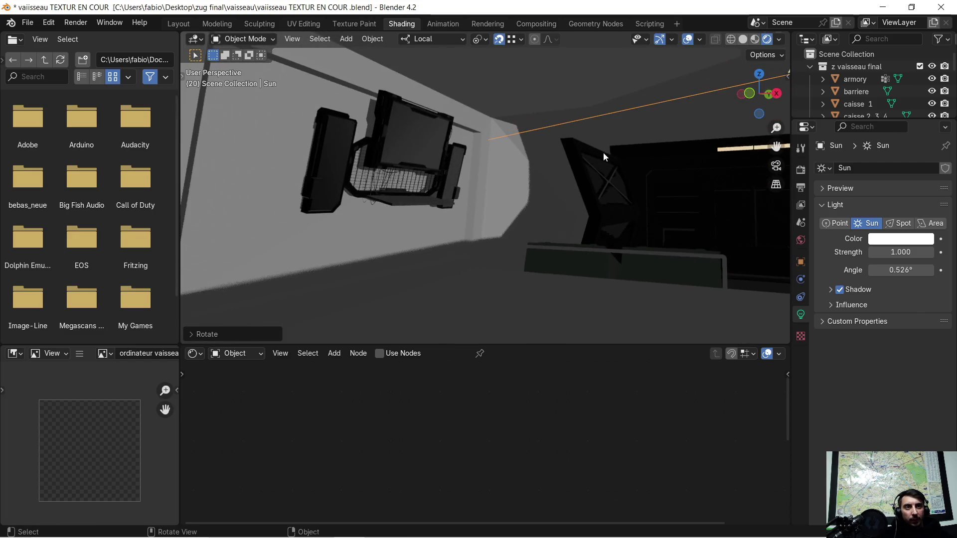
click(755, 39)
mouse_move(440, 150)
middle_down()
mouse_move(413, 171)
mouse_move(386, 161)
mouse_move(509, 156)
mouse_move(489, 161)
mouse_move(471, 140)
mouse_move(536, 158)
mouse_move(427, 158)
mouse_move(482, 163)
middle_up()
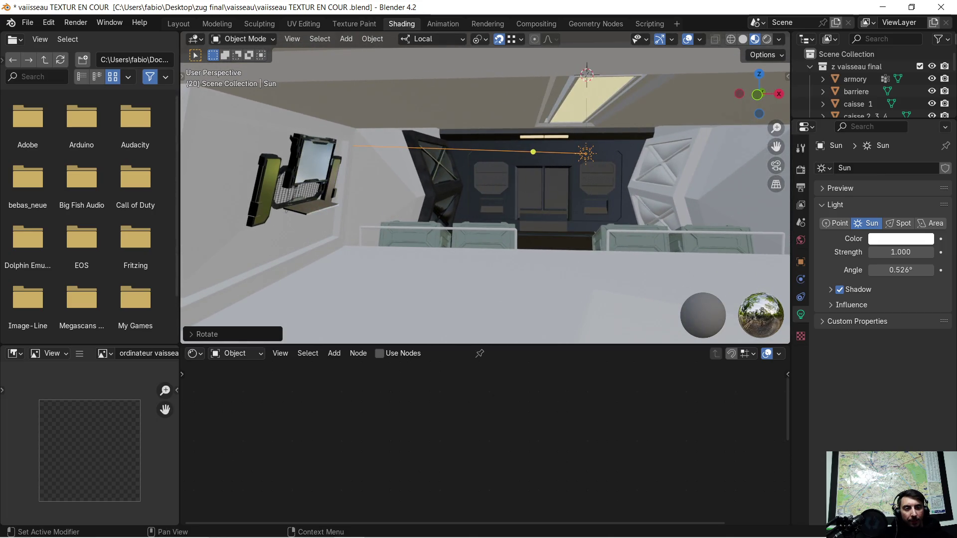
Step: Save the blend file and orbit out to view the lit ship from outside
mouse_move(597, 199)
middle_down()
mouse_move(576, 192)
mouse_move(576, 179)
middle_up()
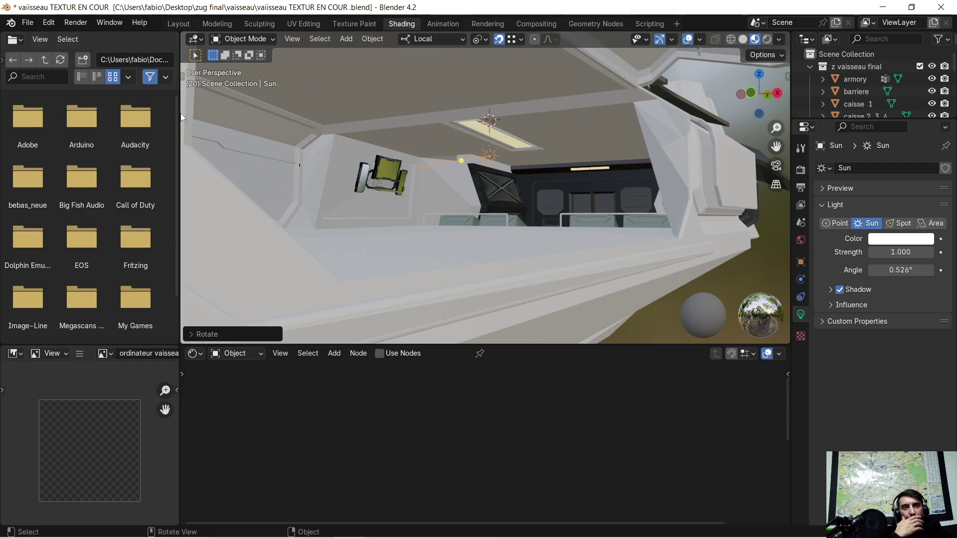
click(29, 23)
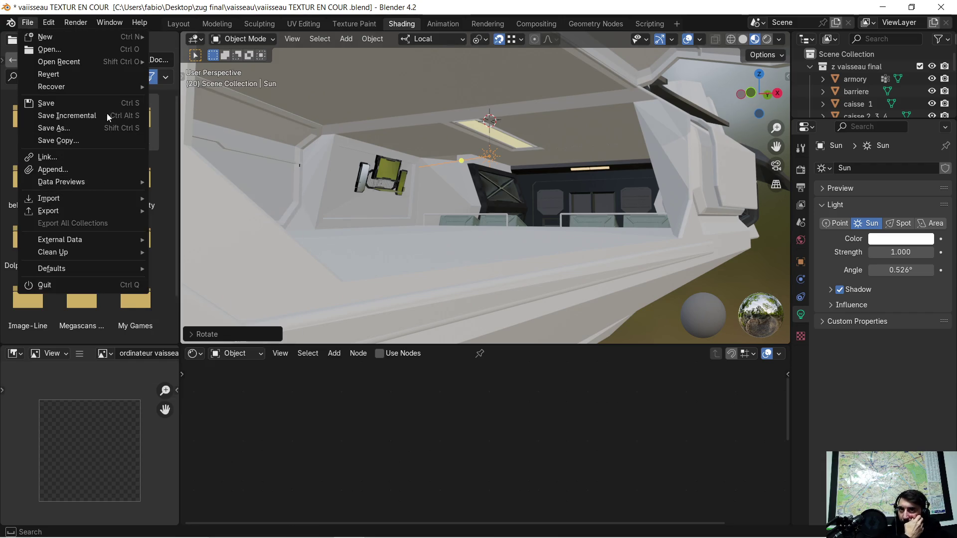
mouse_move(60, 61)
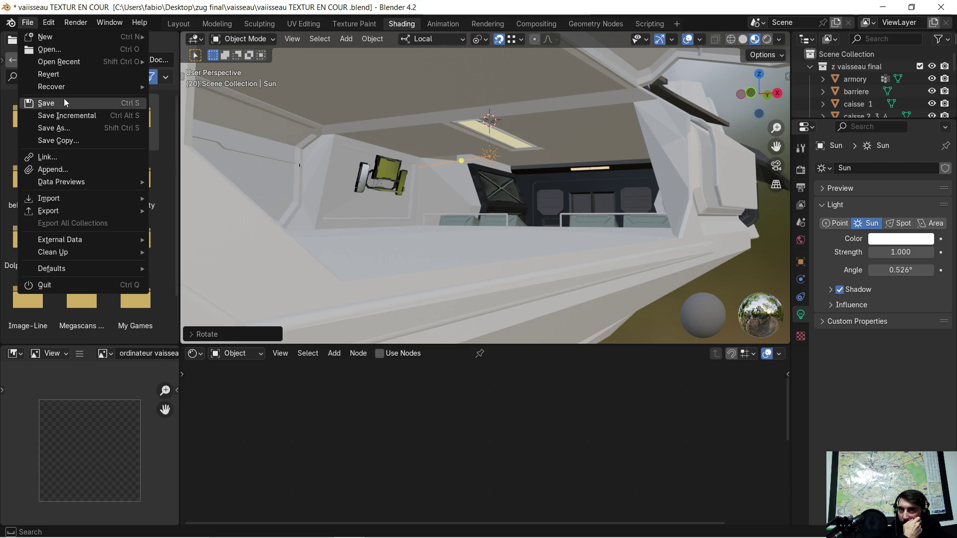
click(63, 99)
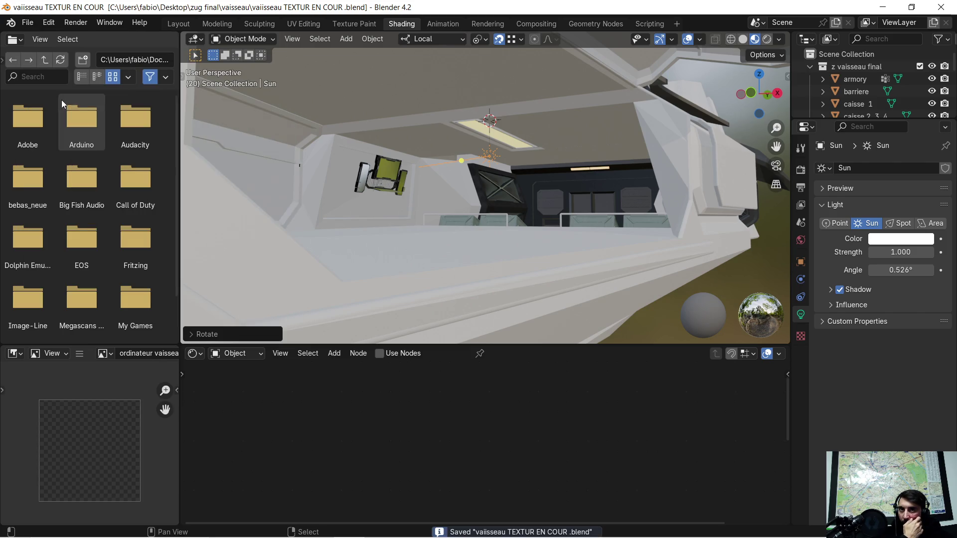
scroll(554, 180, down, 5)
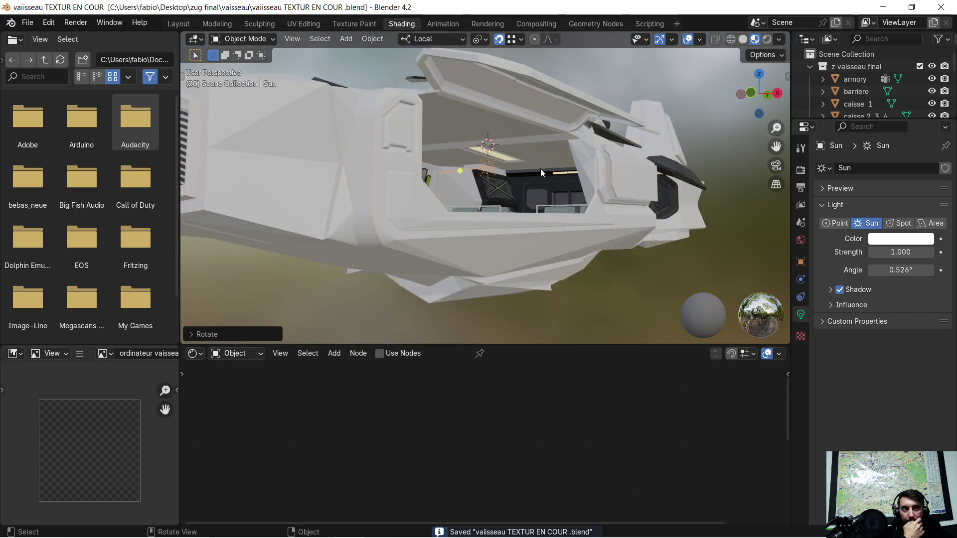
mouse_move(541, 169)
middle_down()
mouse_move(517, 193)
mouse_move(499, 172)
mouse_move(536, 177)
middle_up()
scroll(524, 176, down, 4)
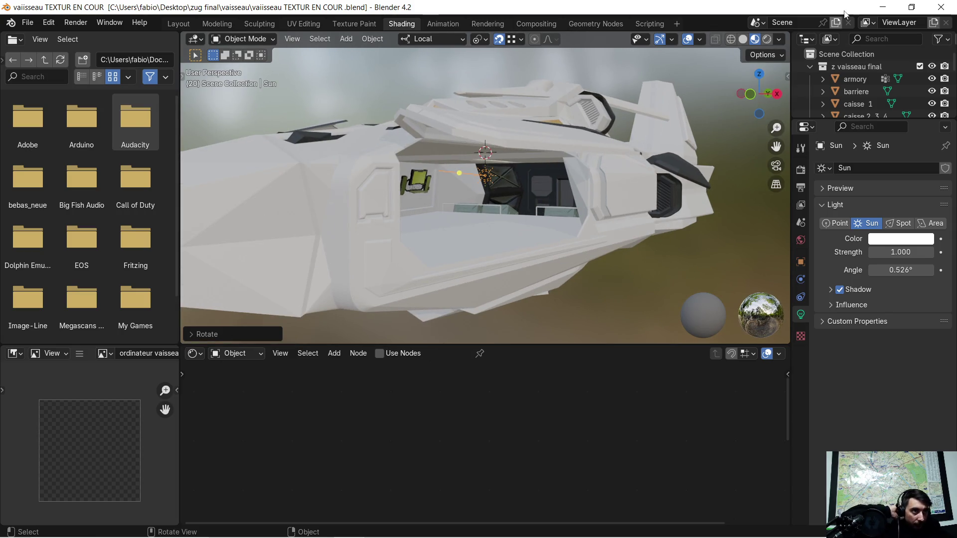
Step: Minimize Blender, restore Substance 3D Painter and quit it discarding changes (Ne pas tenir compte)
click(883, 7)
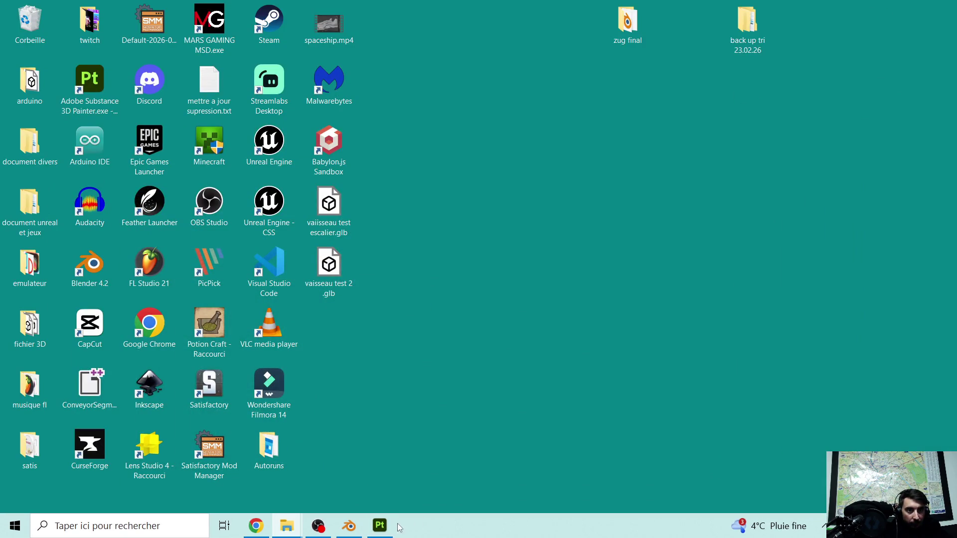
click(379, 526)
click(941, 6)
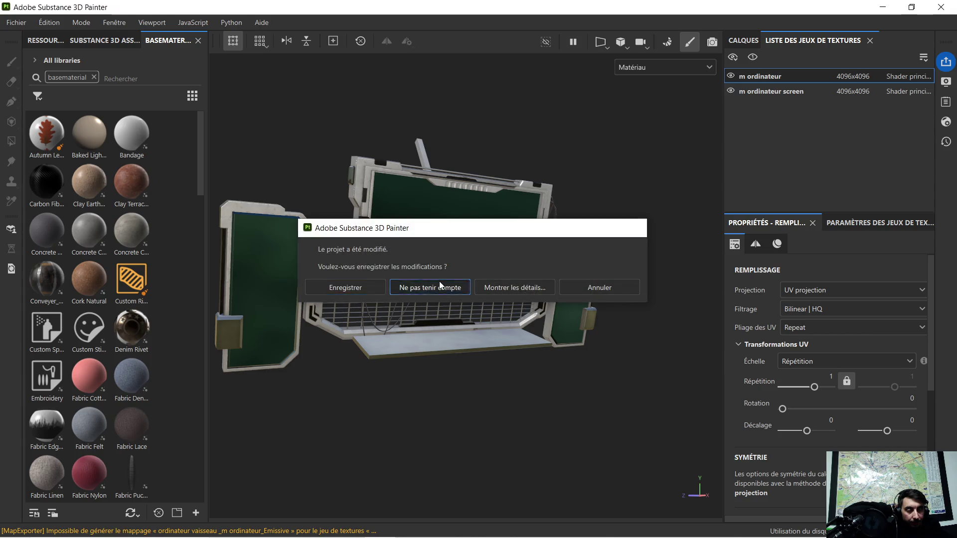
click(429, 287)
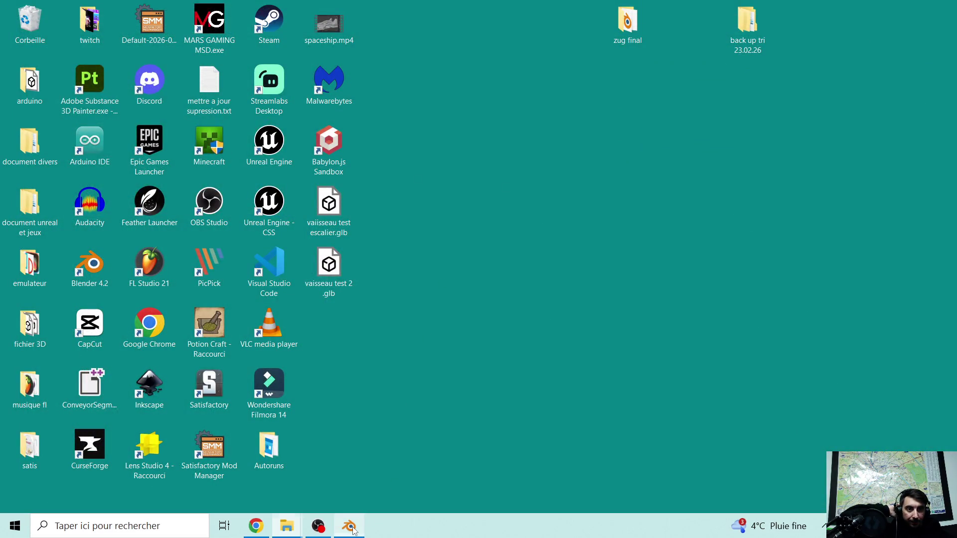
Step: Close Blender and bring the ChatGPT Chrome window back to the front
click(349, 527)
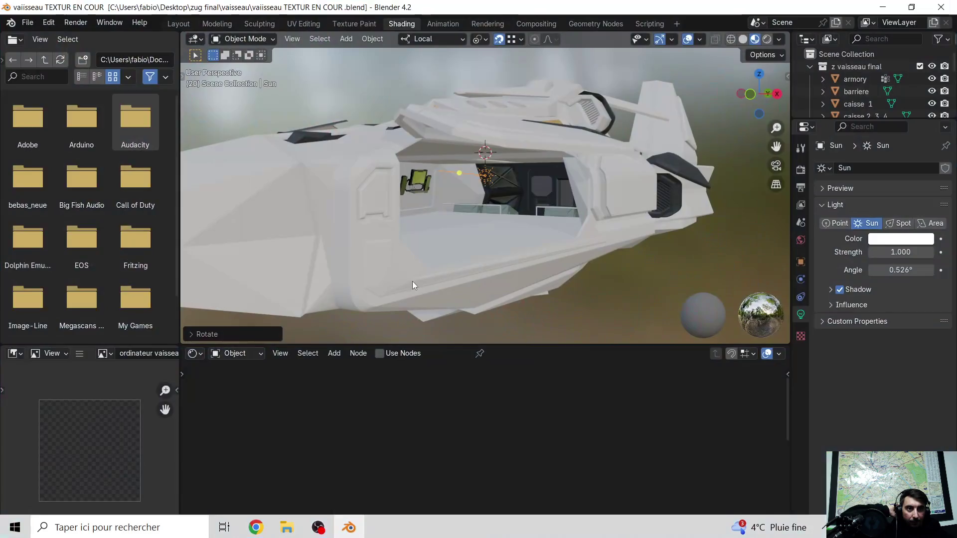
click(947, 8)
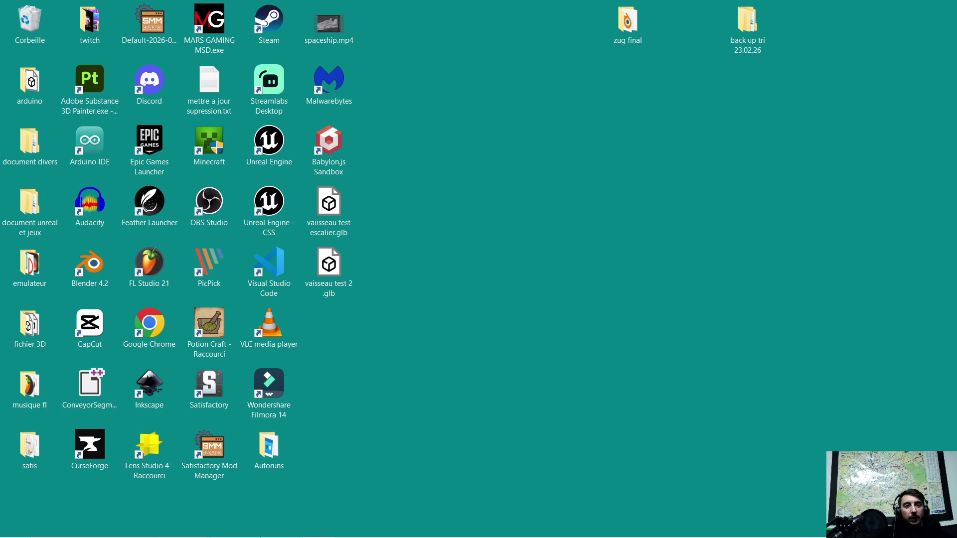
click(256, 526)
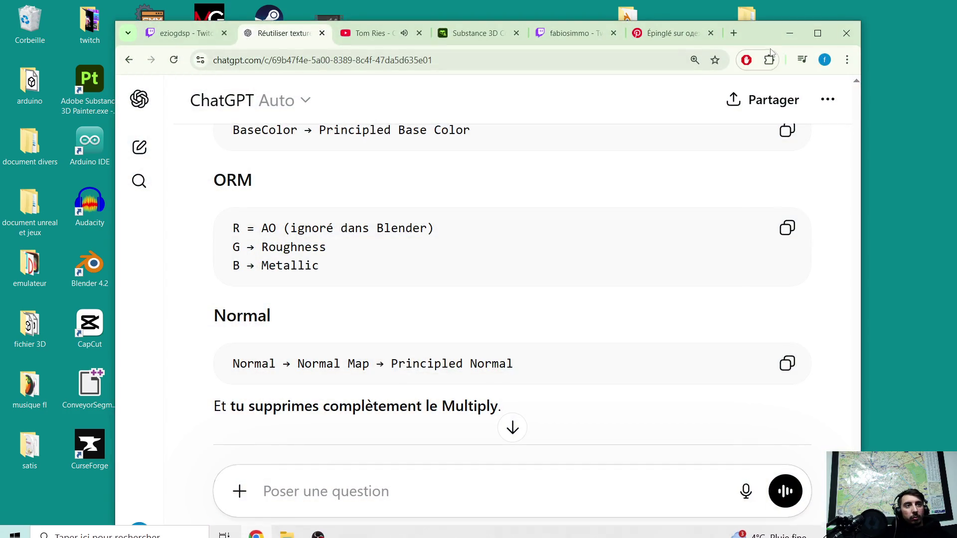
Step: Switch Chrome to the Twitch channel tab and drag the window off the right edge
click(564, 33)
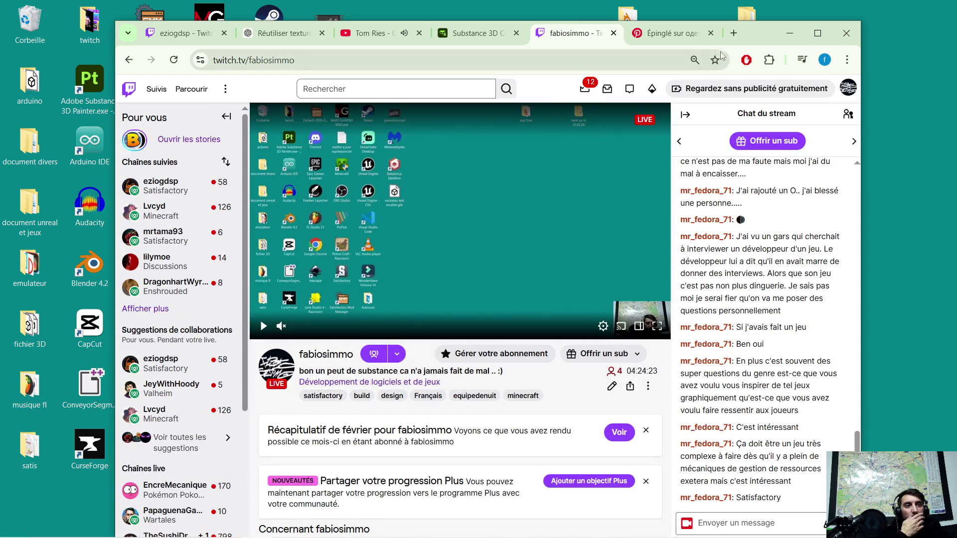
drag(753, 39, 956, 39)
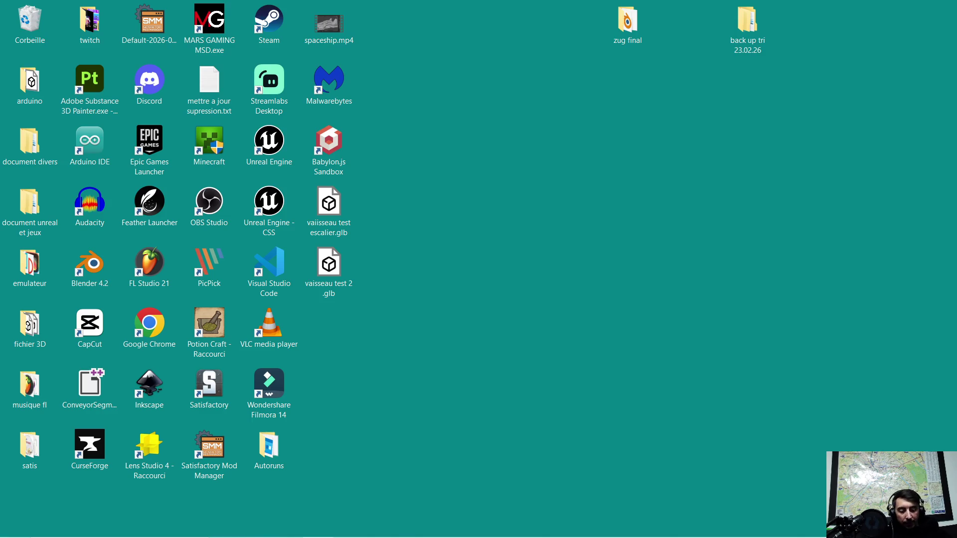
key(super)
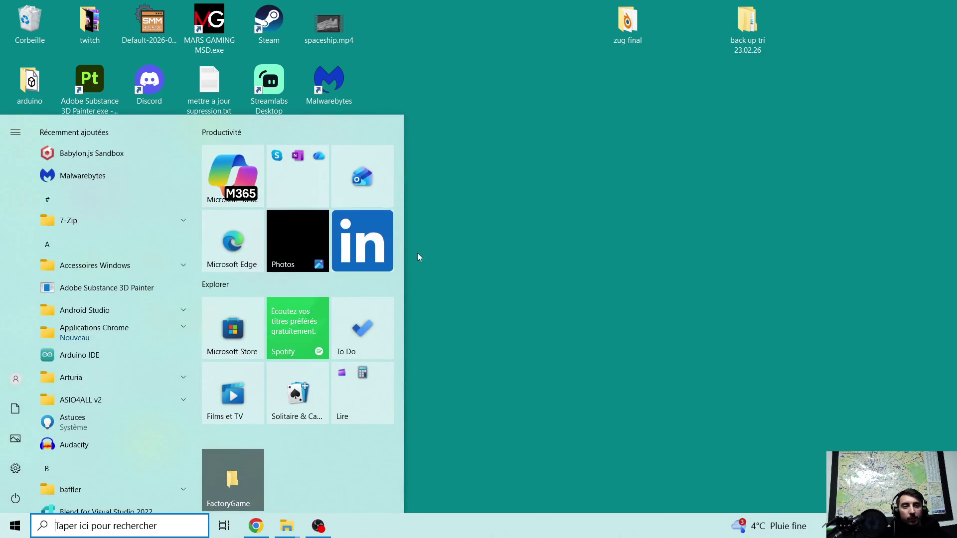
key(super)
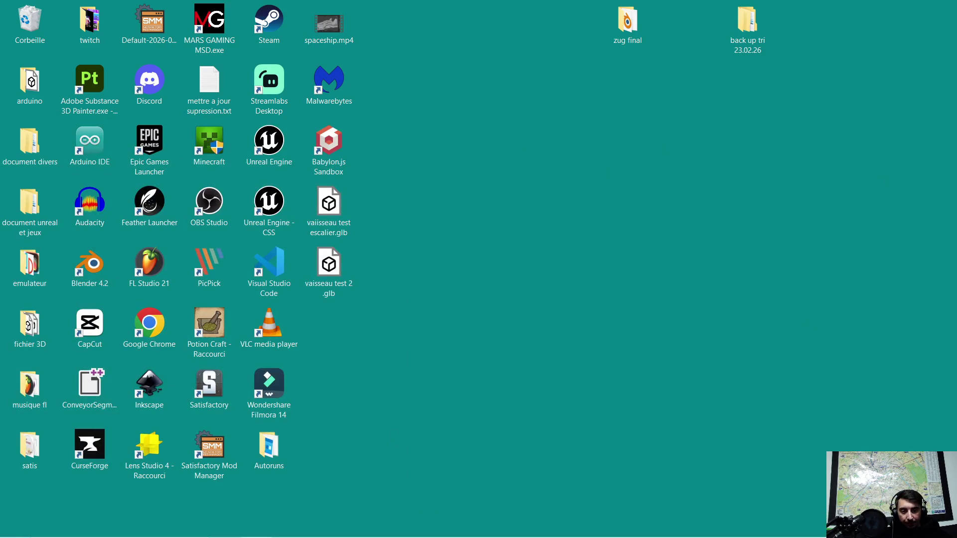